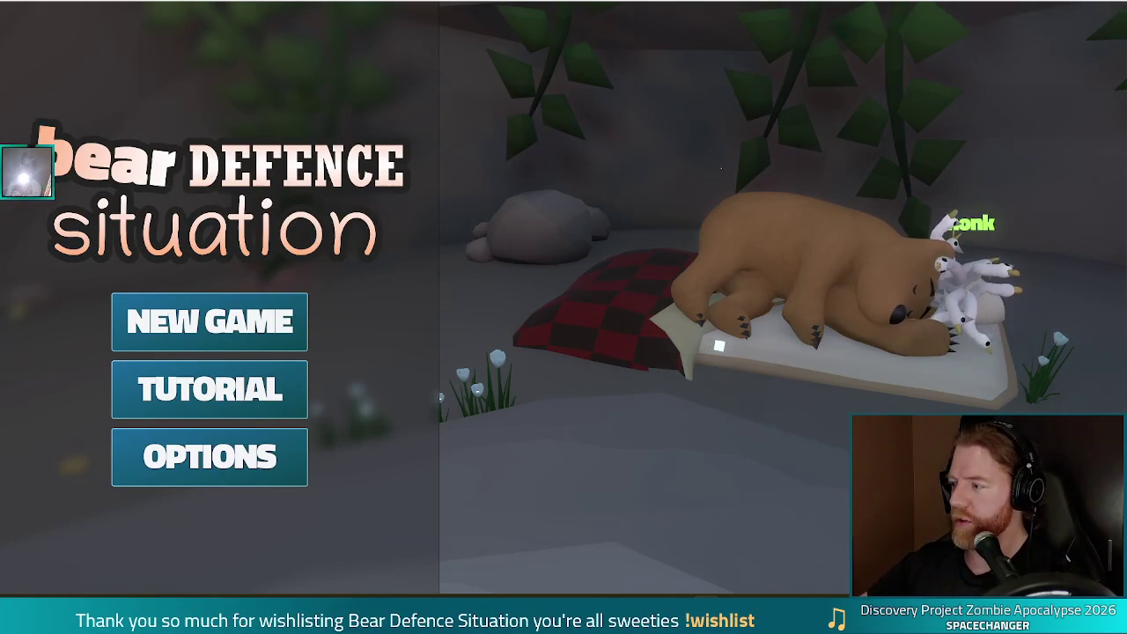
Lower the system volume
key(XF86AudioLowerVolume)
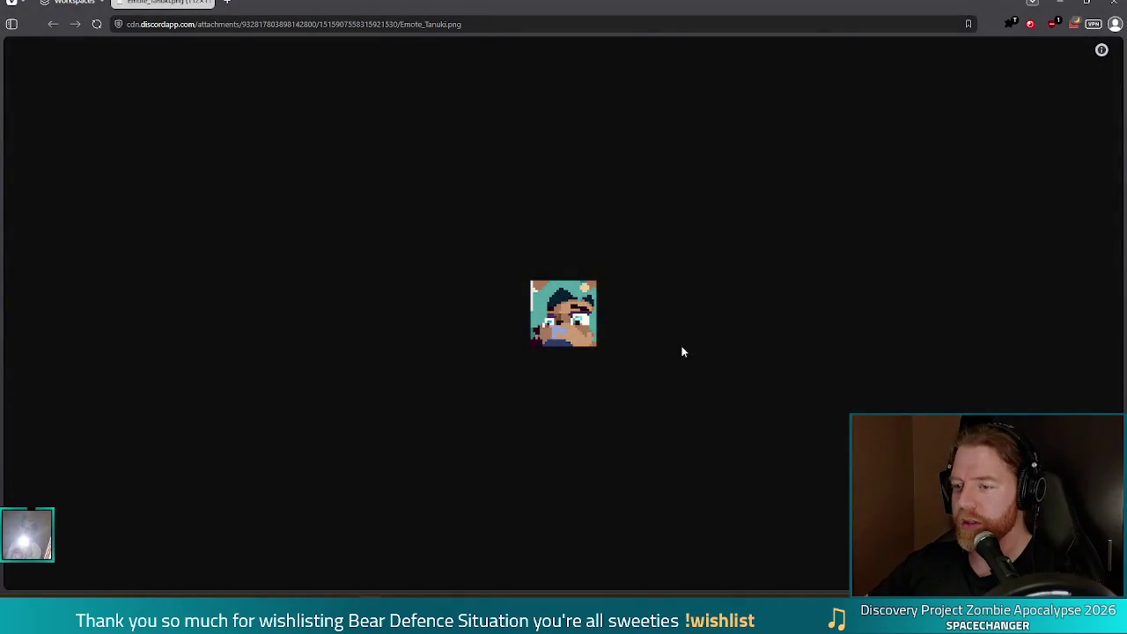
key(ctrl+plus)
key(ctrl+plus)
key(ctrl+plus)
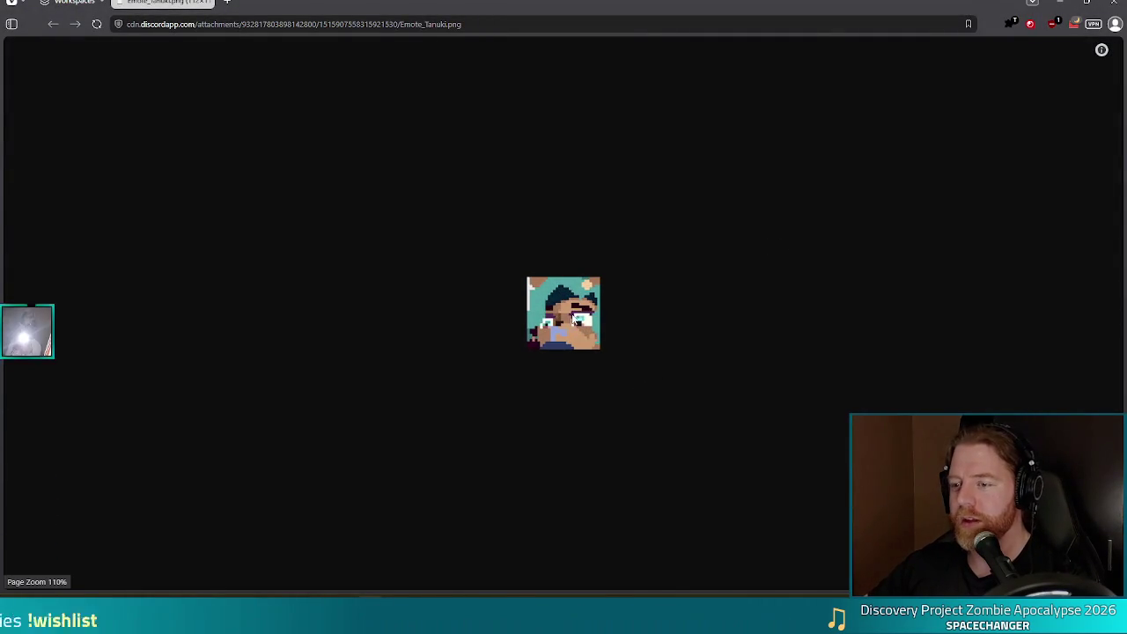
key(ctrl+plus)
key(ctrl+plus)
key(ctrl+plus)
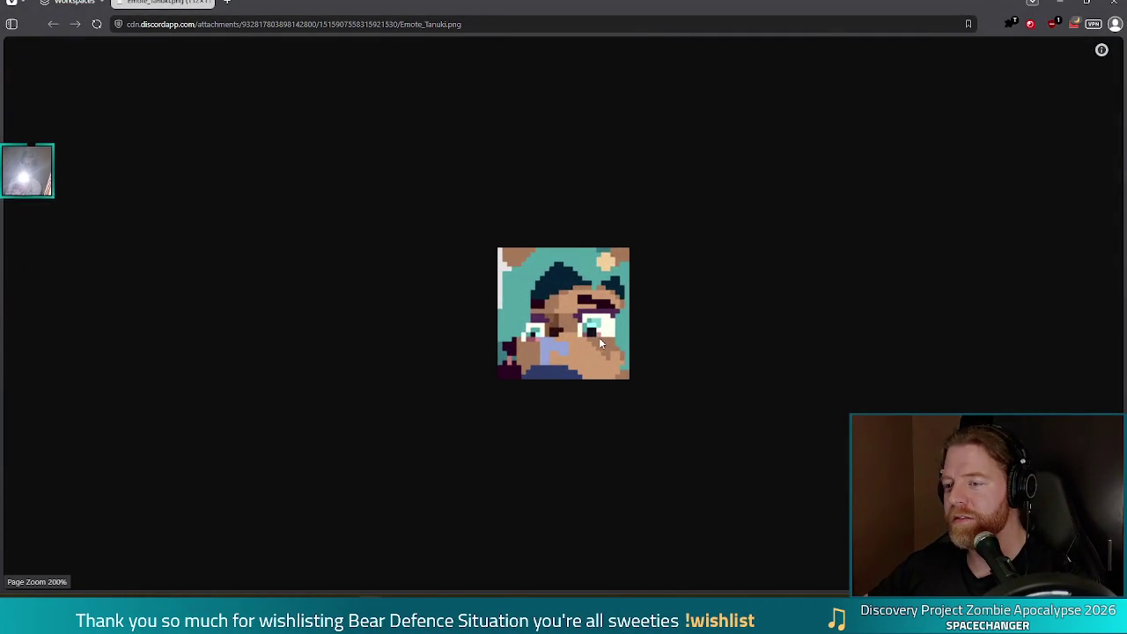
key(ctrl+plus)
key(ctrl+plus)
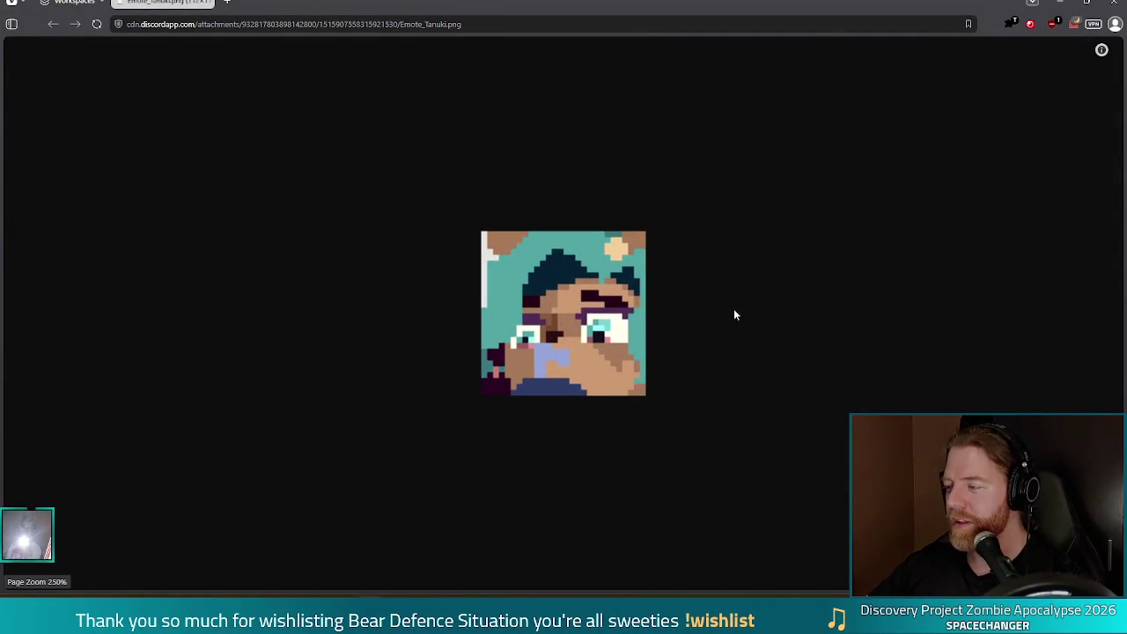
key(ctrl+plus)
key(ctrl+plus)
key(ctrl+plus)
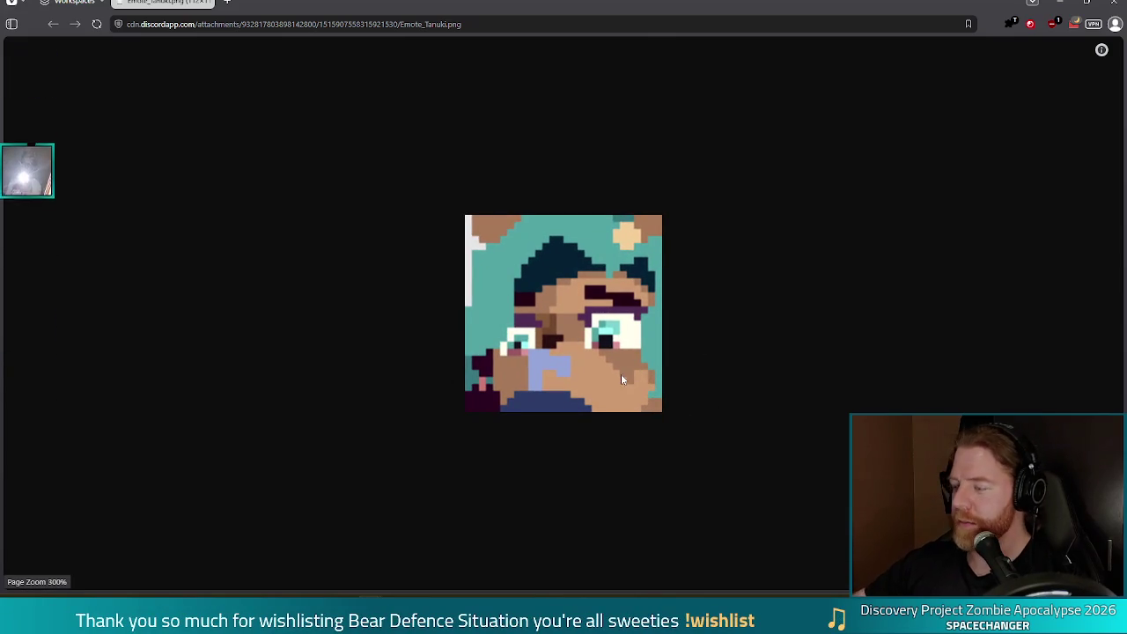
key(ctrl+plus)
key(ctrl+plus)
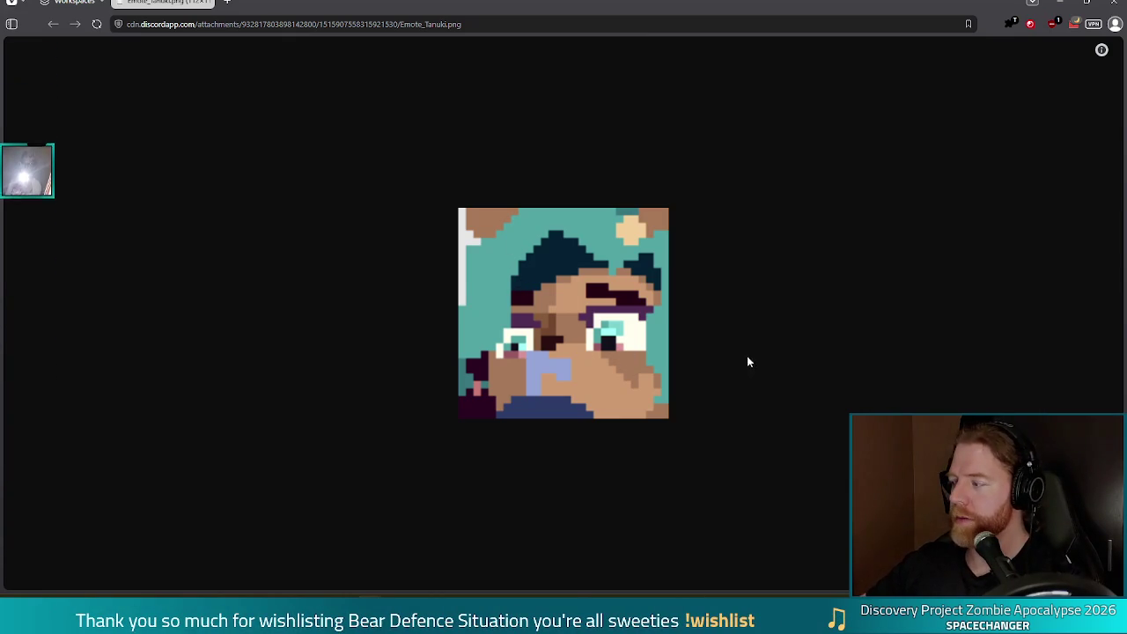
key(ctrl+minus)
key(ctrl+minus)
key(ctrl+minus)
key(ctrl+minus)
key(ctrl+minus)
key(ctrl+minus)
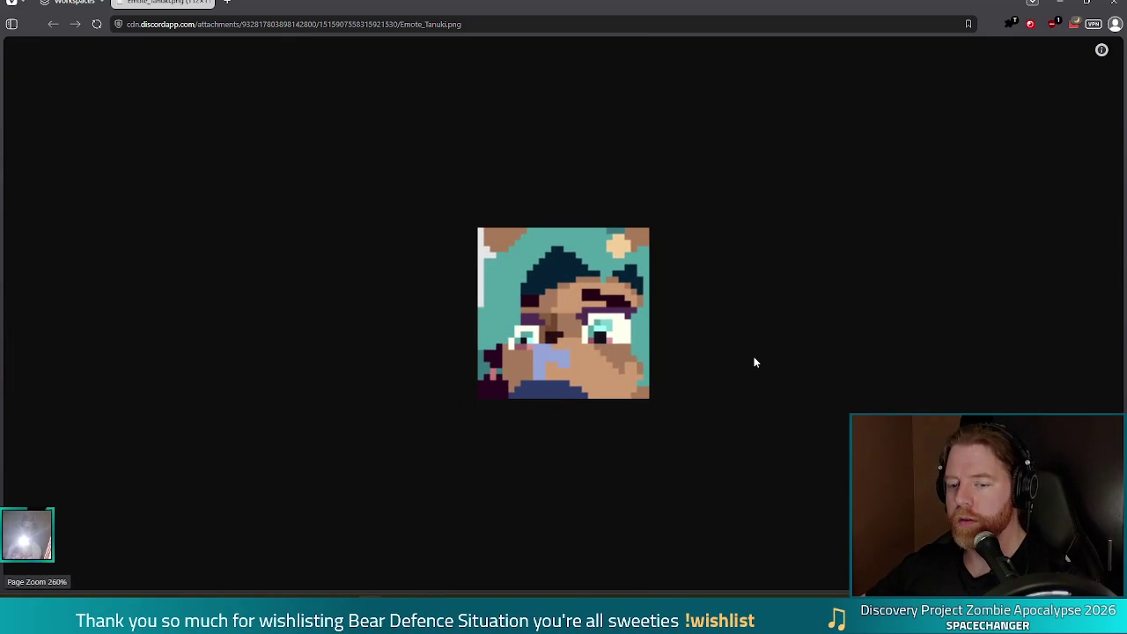
key(ctrl+minus)
key(ctrl+minus)
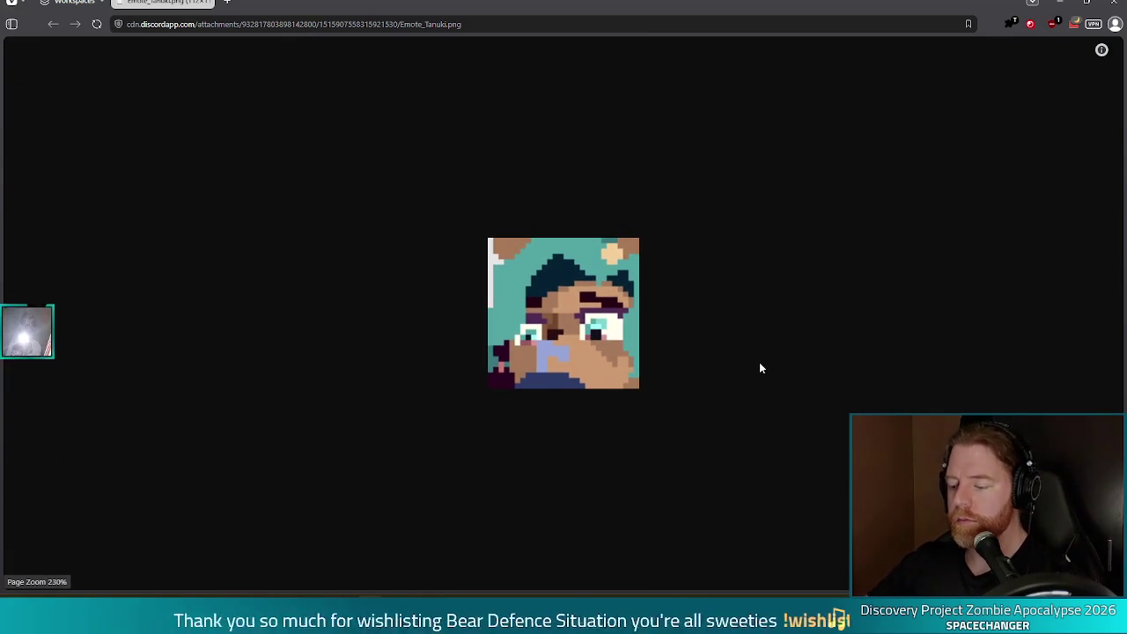
key(ctrl+minus)
key(ctrl+minus)
key(ctrl+minus)
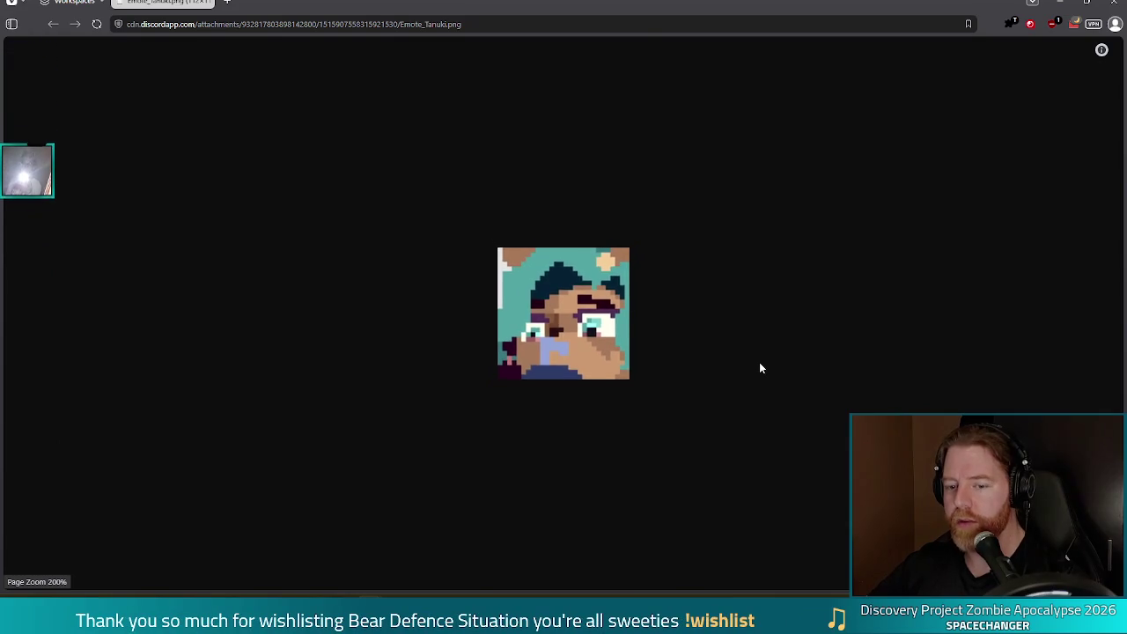
key(ctrl+minus)
key(ctrl+minus)
key(ctrl+minus)
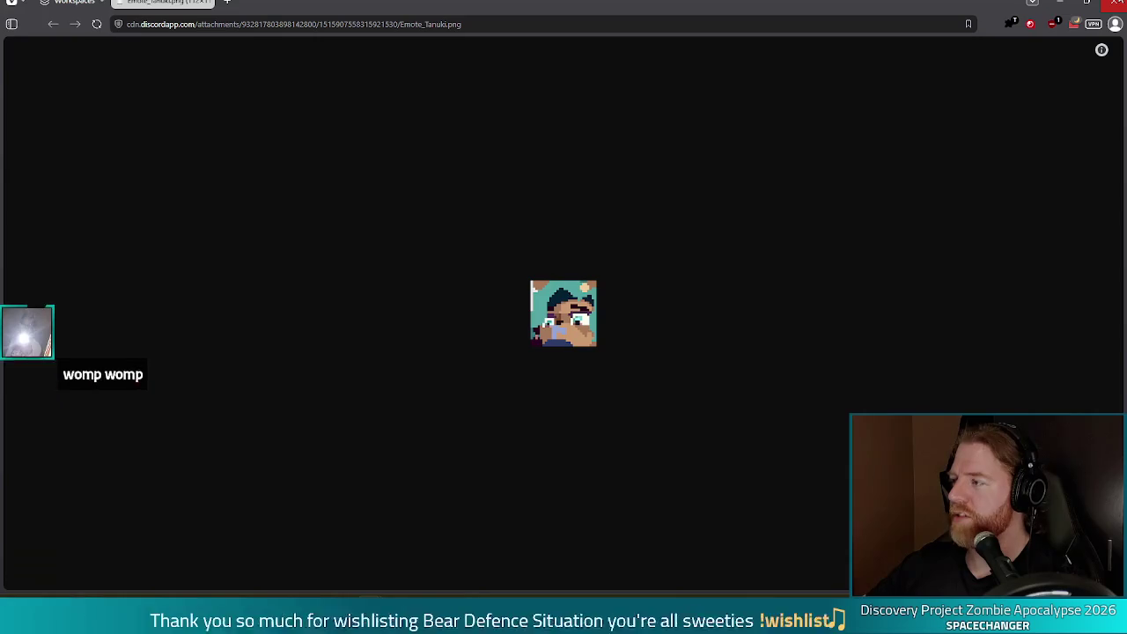
click(1116, 2)
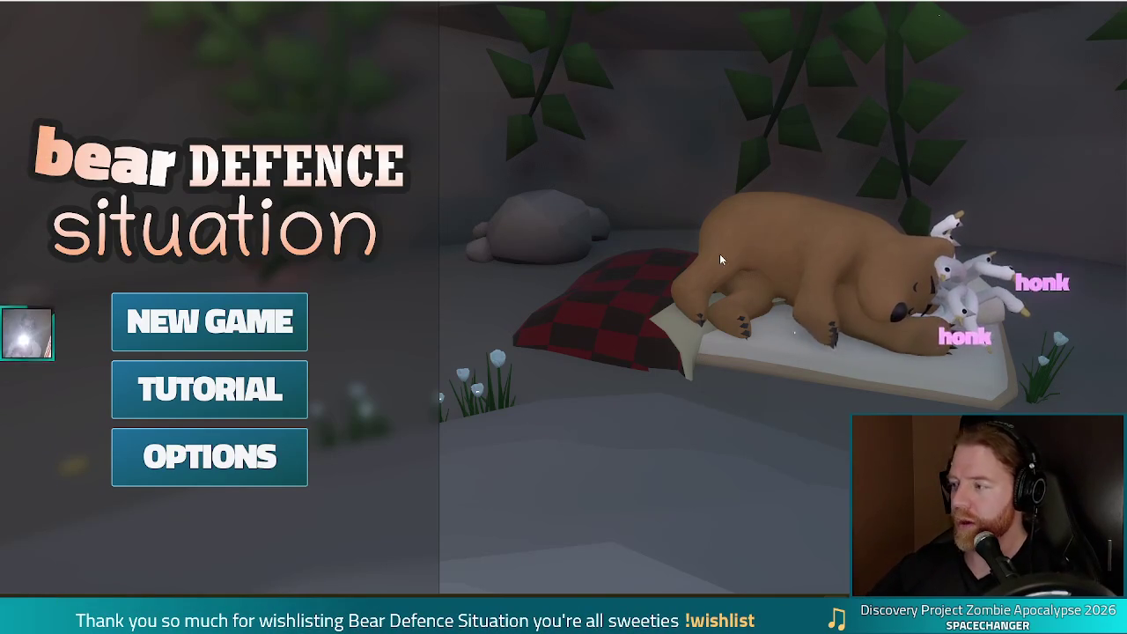
Exit full screen, close the running game, and place the caret at the end of line 27 in save.gd
key(F11)
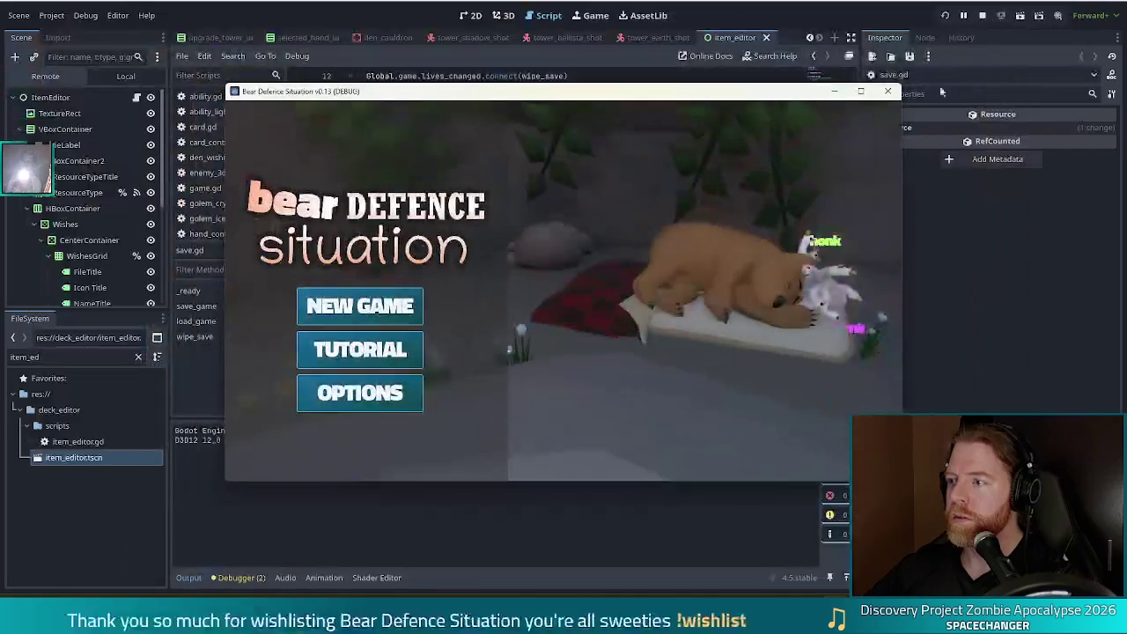
key(alt+F4)
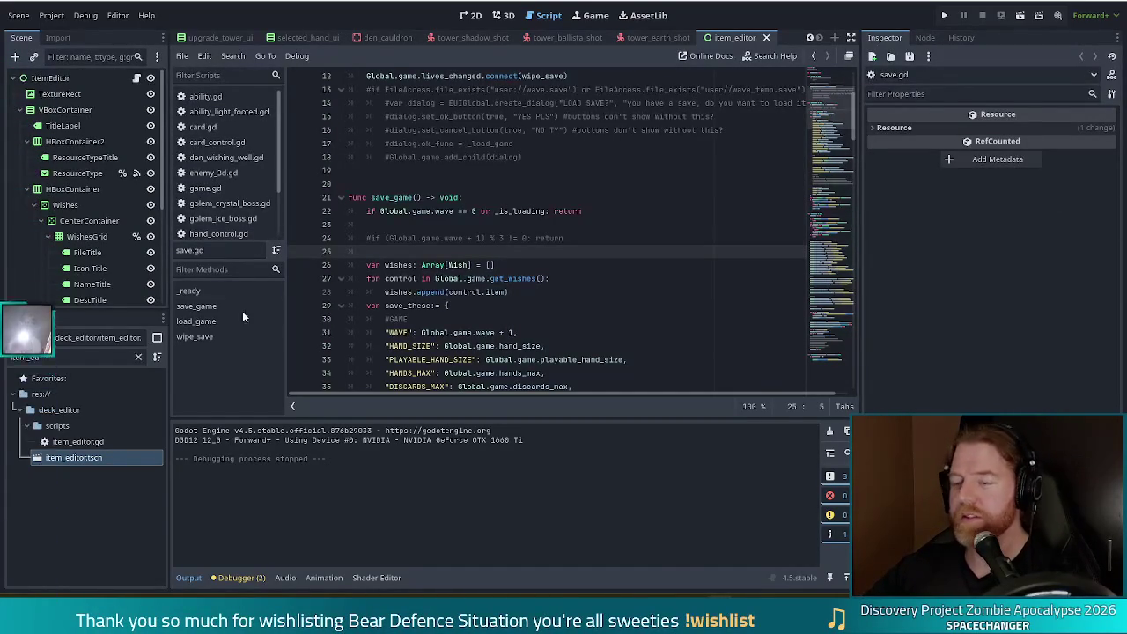
click(571, 277)
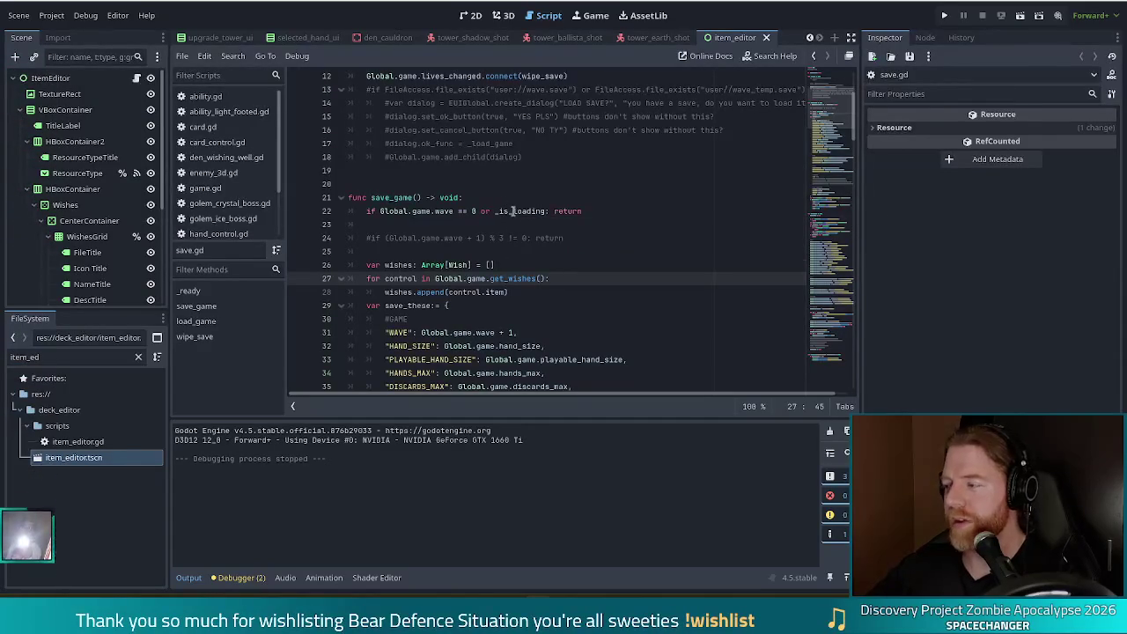
mouse_move(511, 212)
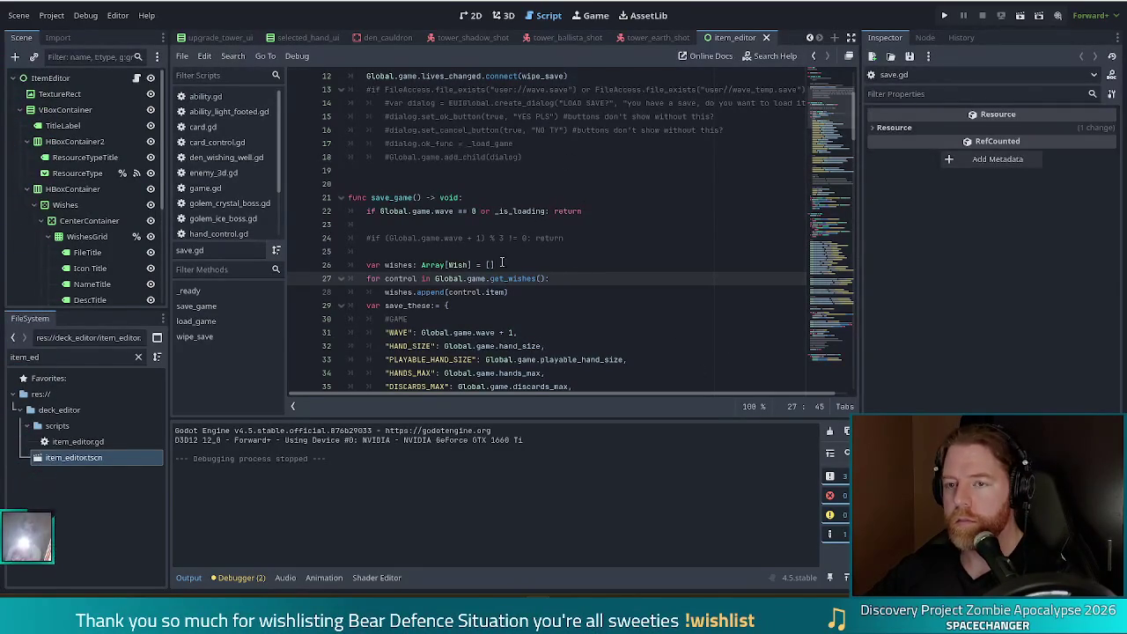
click(181, 55)
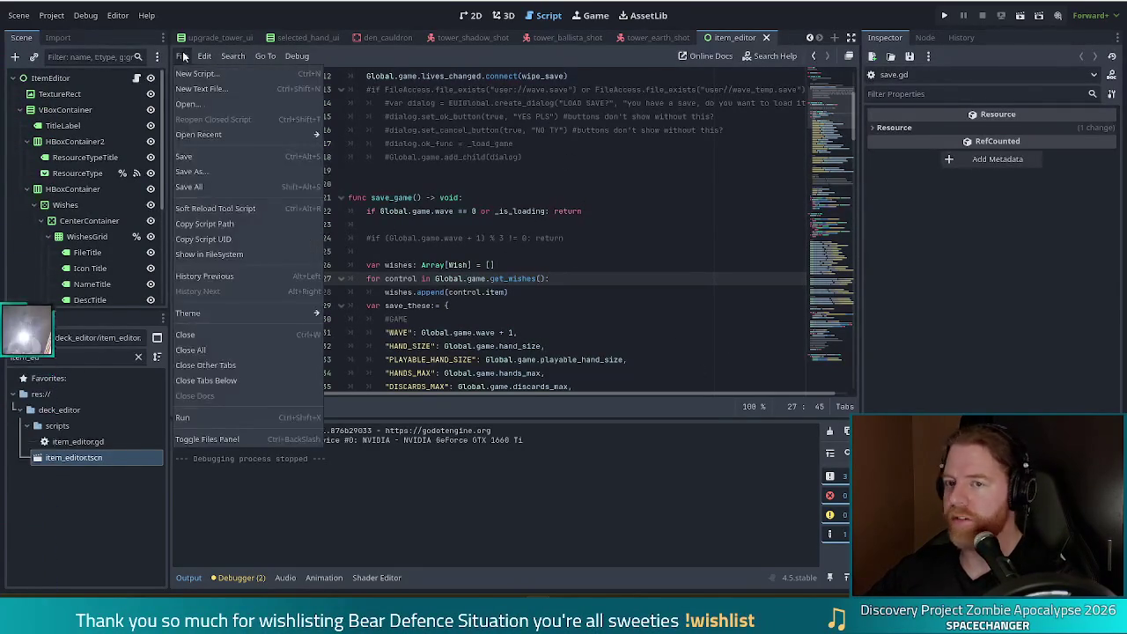
Use File > Close All to close every open script
click(213, 349)
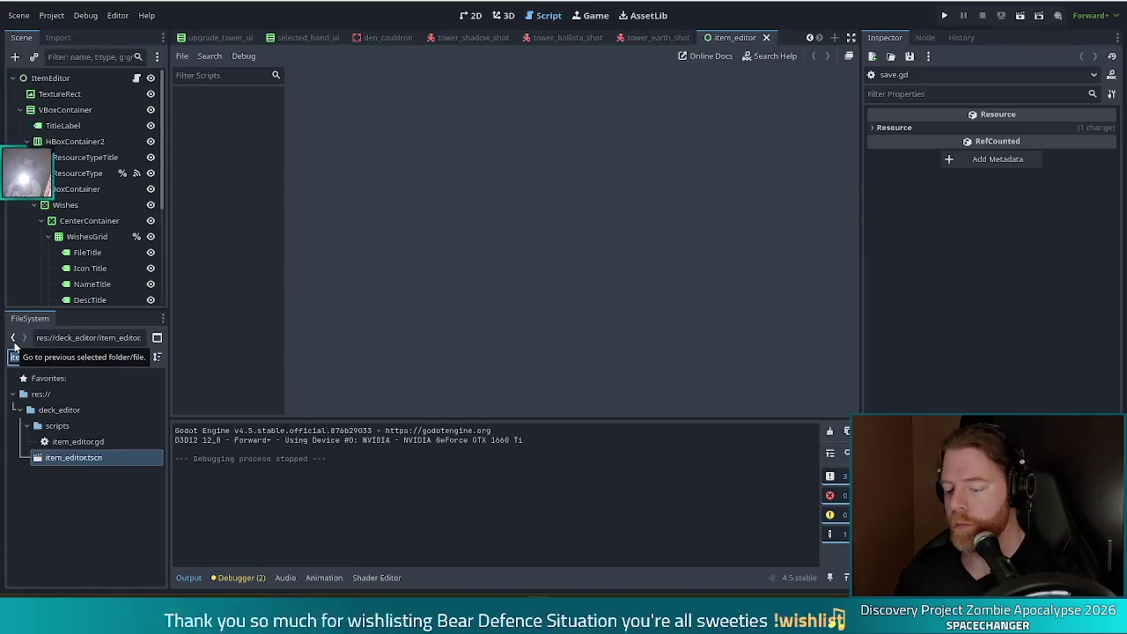
Filter the FileSystem dock by 'tower_wind' and open tower_wind.gd
text(tower_wind)
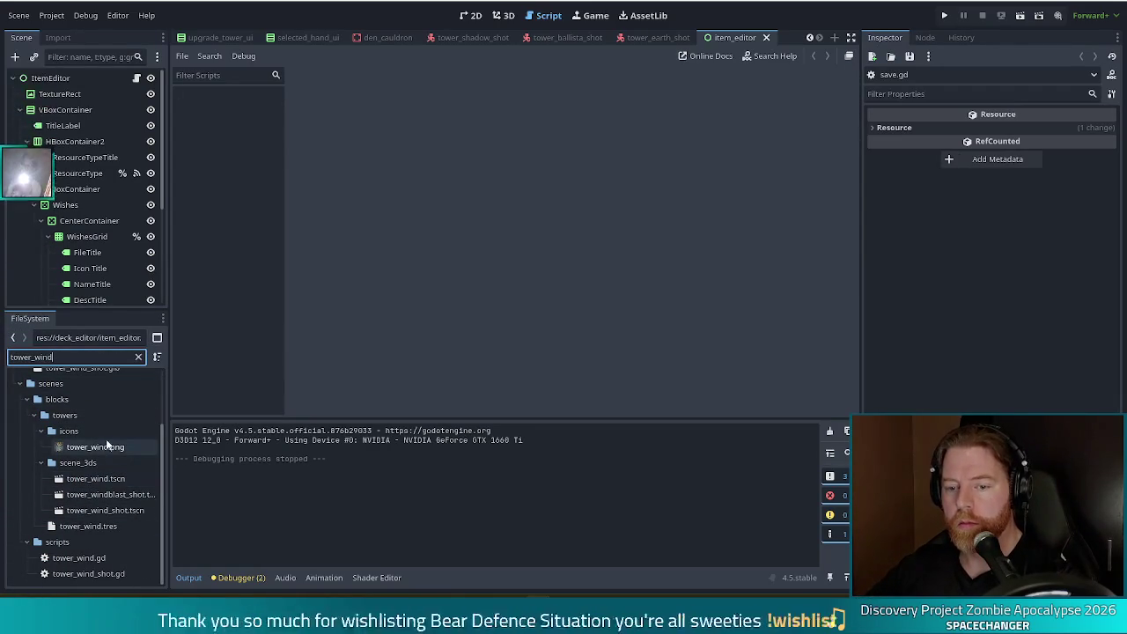
double_click(84, 558)
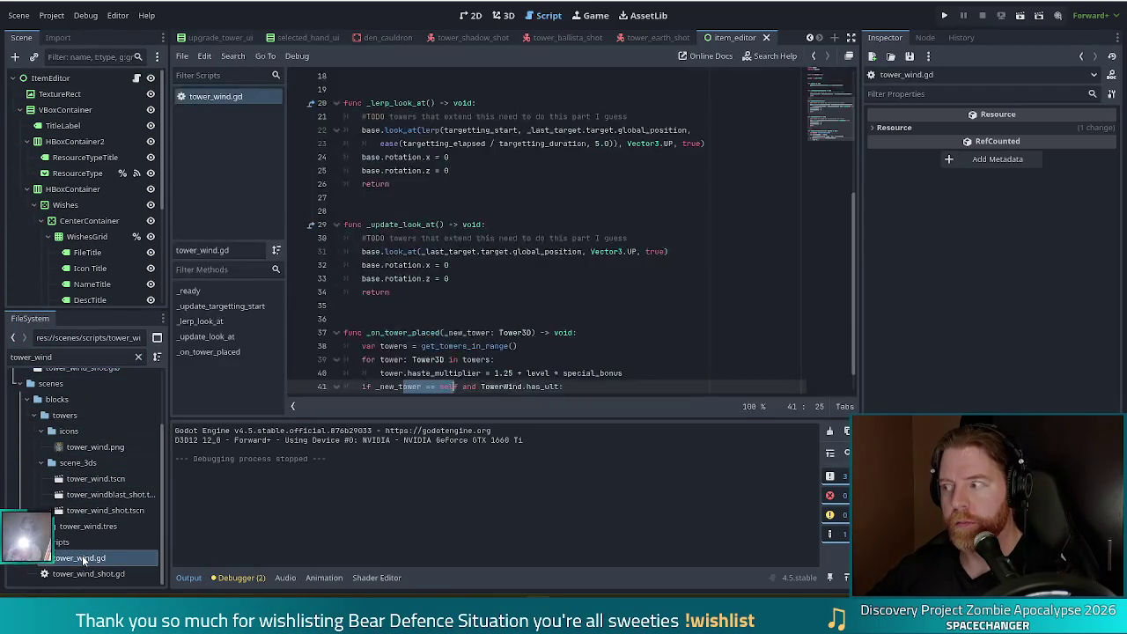
Place the caret on line 38 of tower_wind.gd, then switch to the browser
click(469, 346)
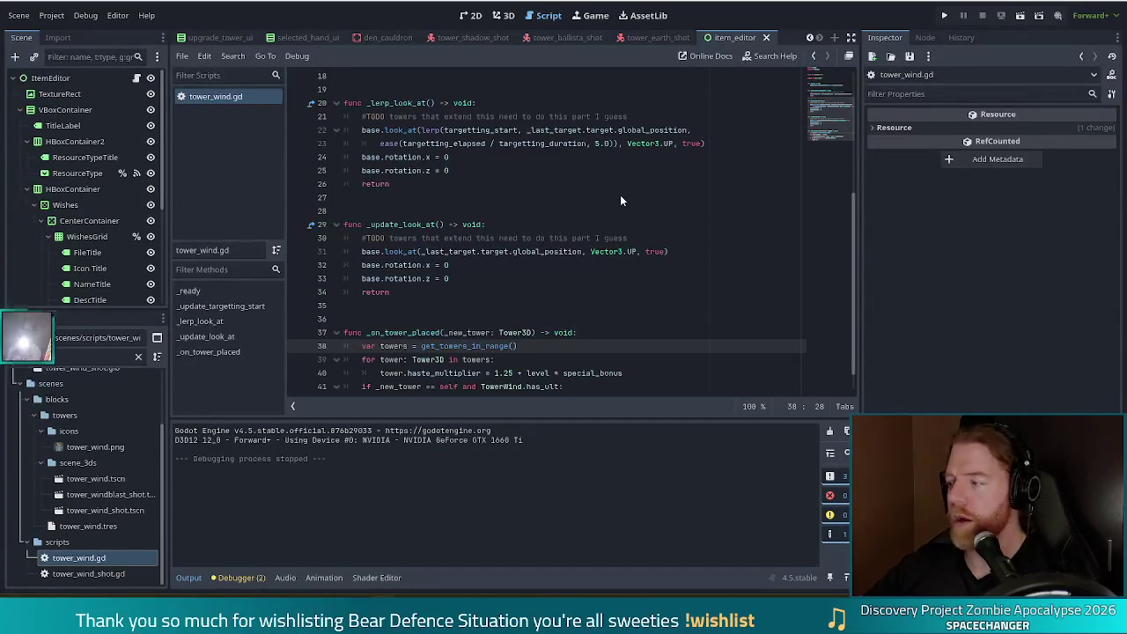
key(alt+Tab)
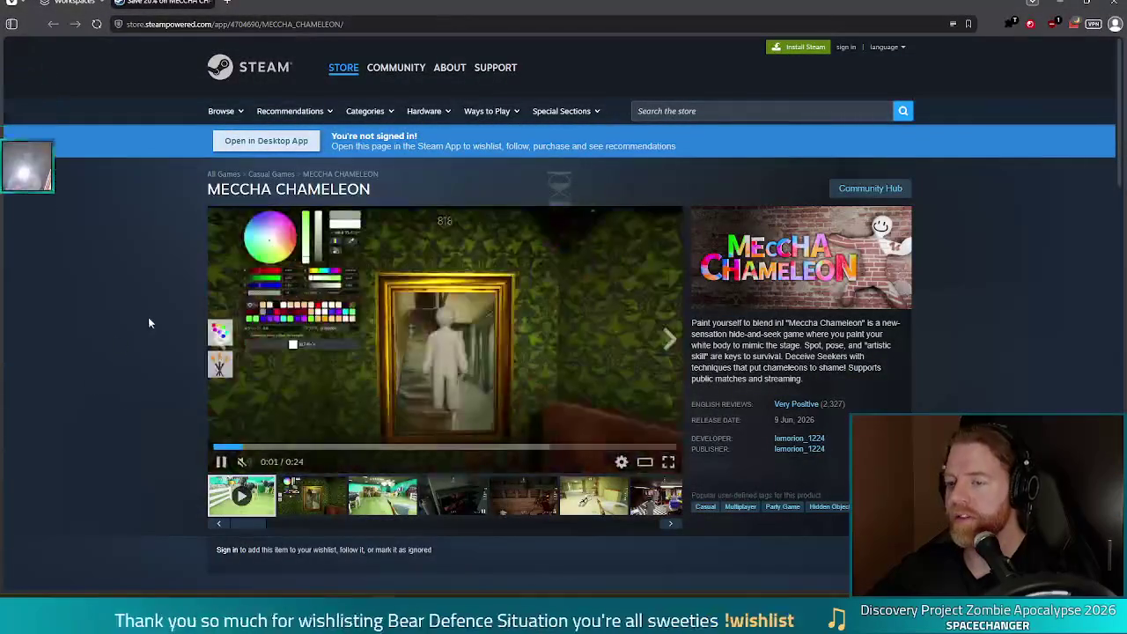
scroll(131, 324, down, 1)
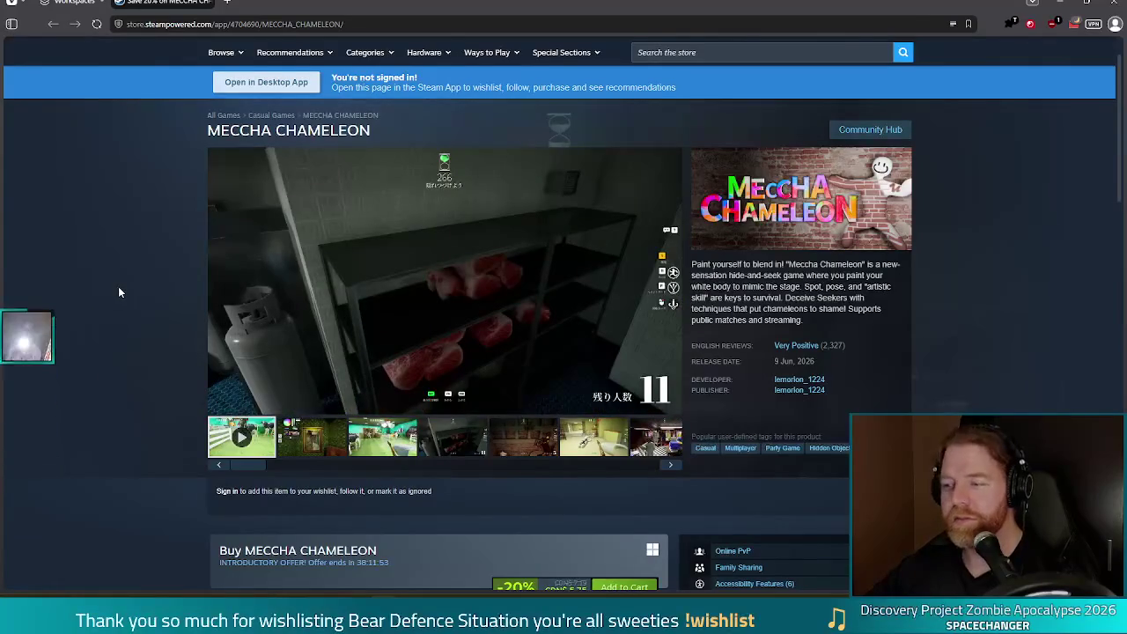
scroll(118, 291, down, 1)
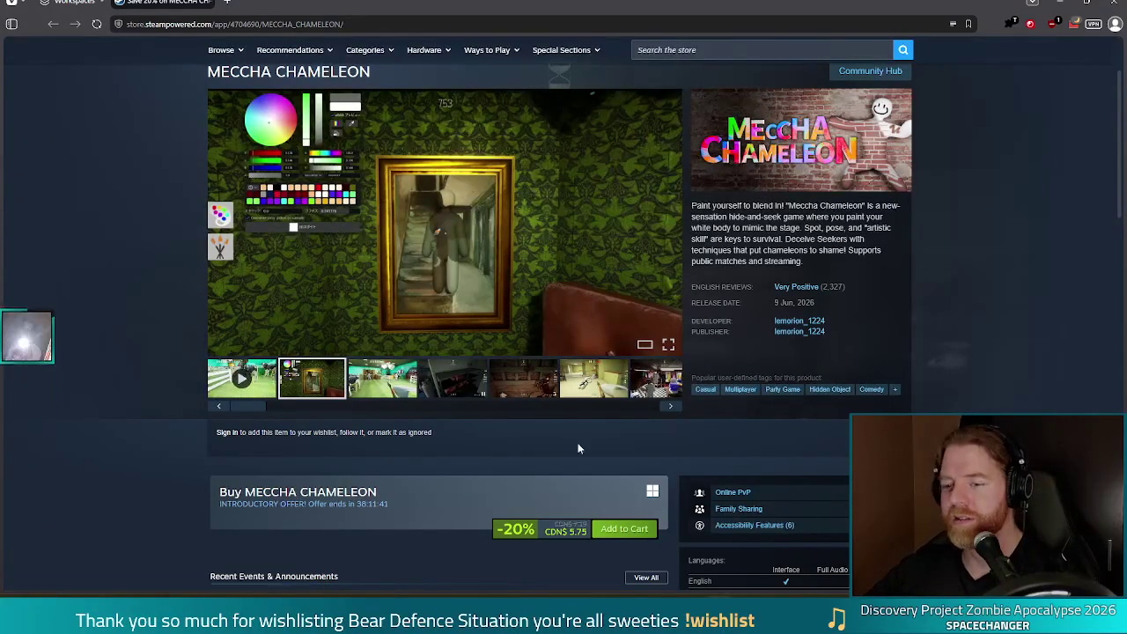
scroll(268, 373, down, 5)
scroll(268, 373, down, 8)
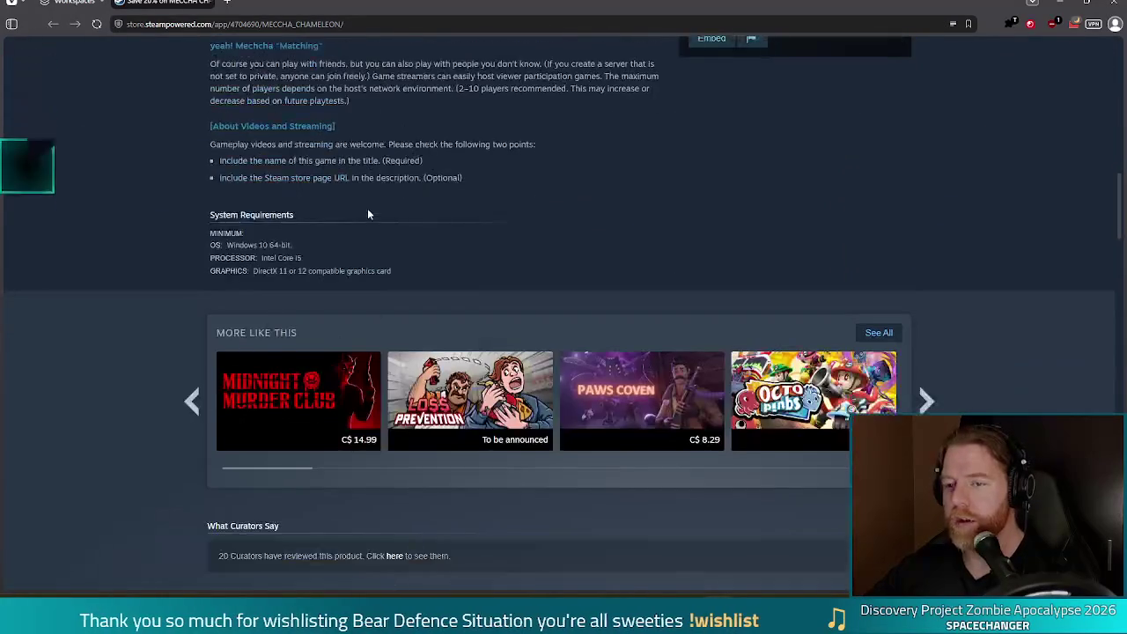
scroll(370, 373, up, 10)
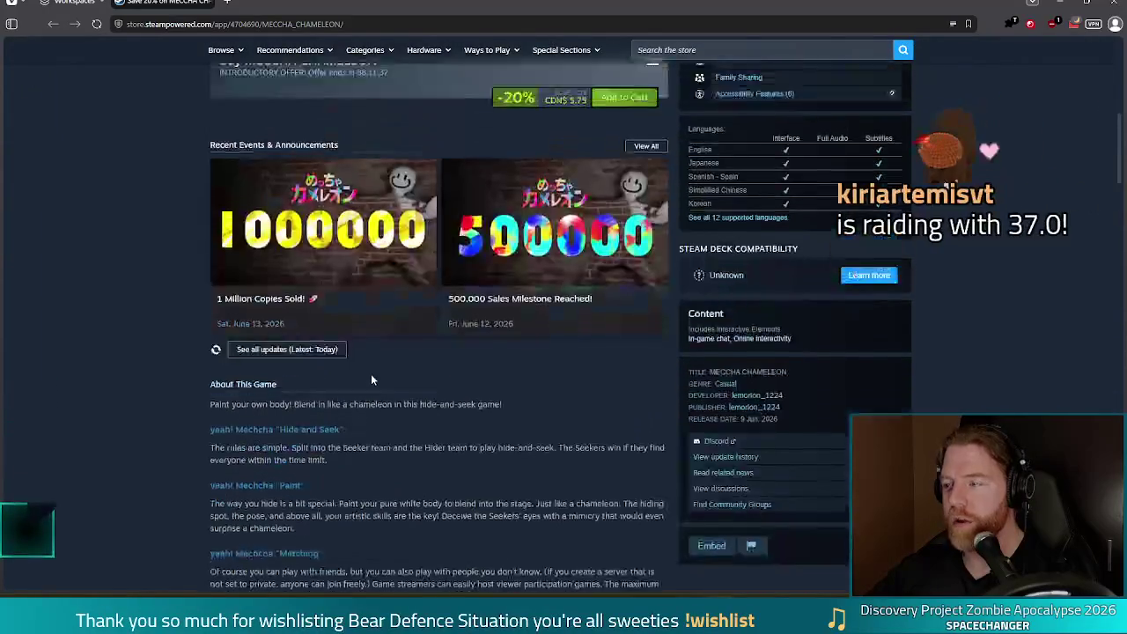
scroll(371, 379, up, 5)
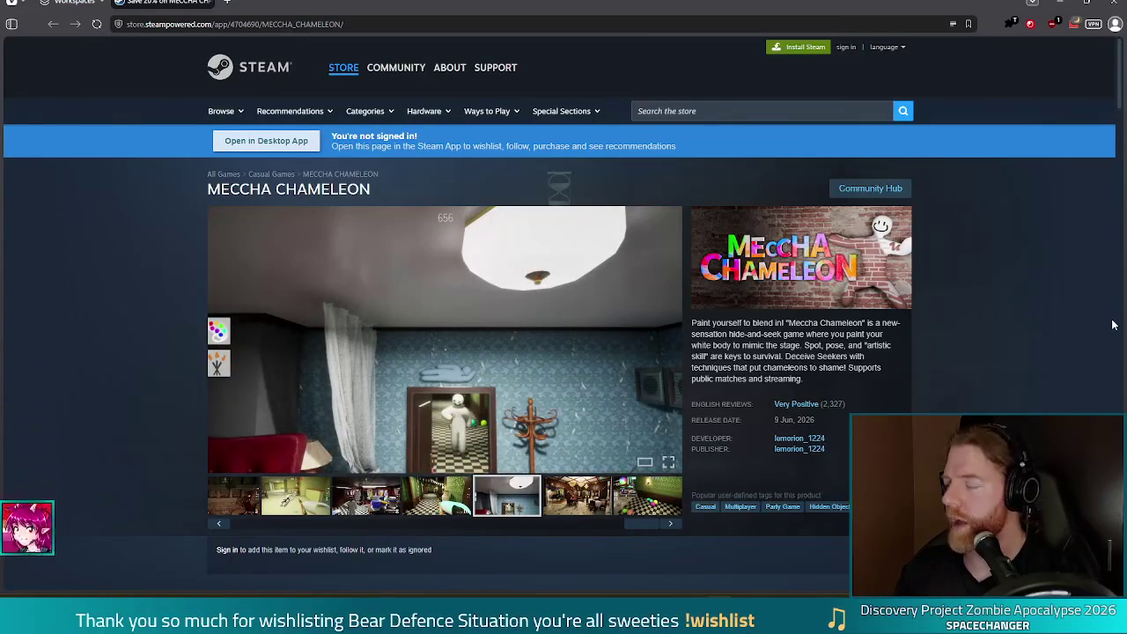
Search the Steam store for 'secret little haven', open its page, and select its release date
click(669, 112)
text(se)
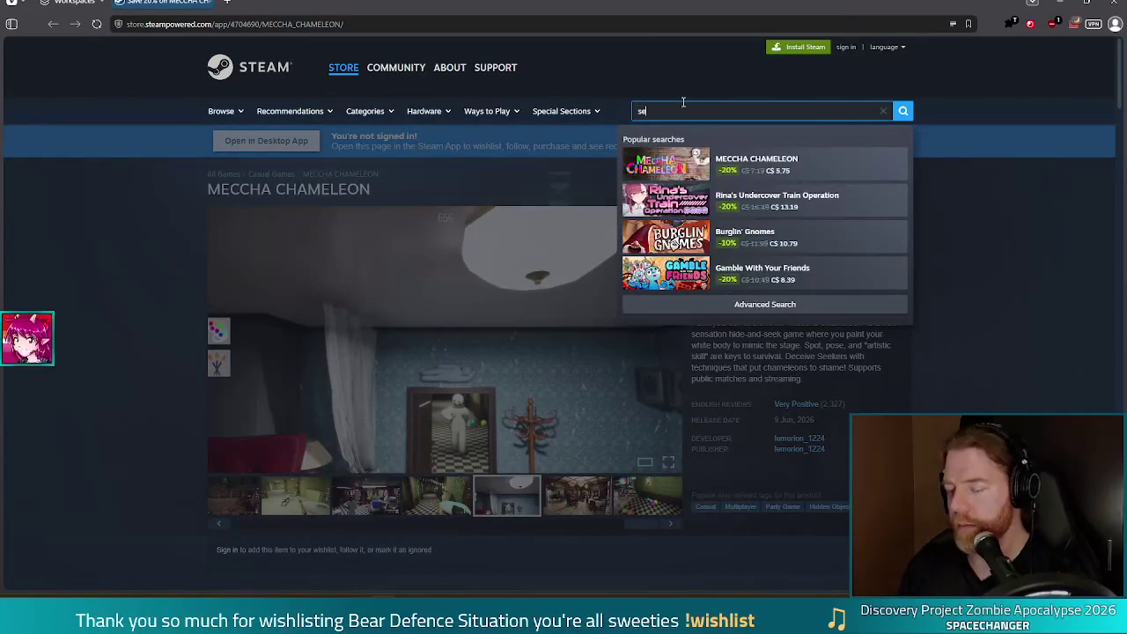
text(cret little haven)
key(Return)
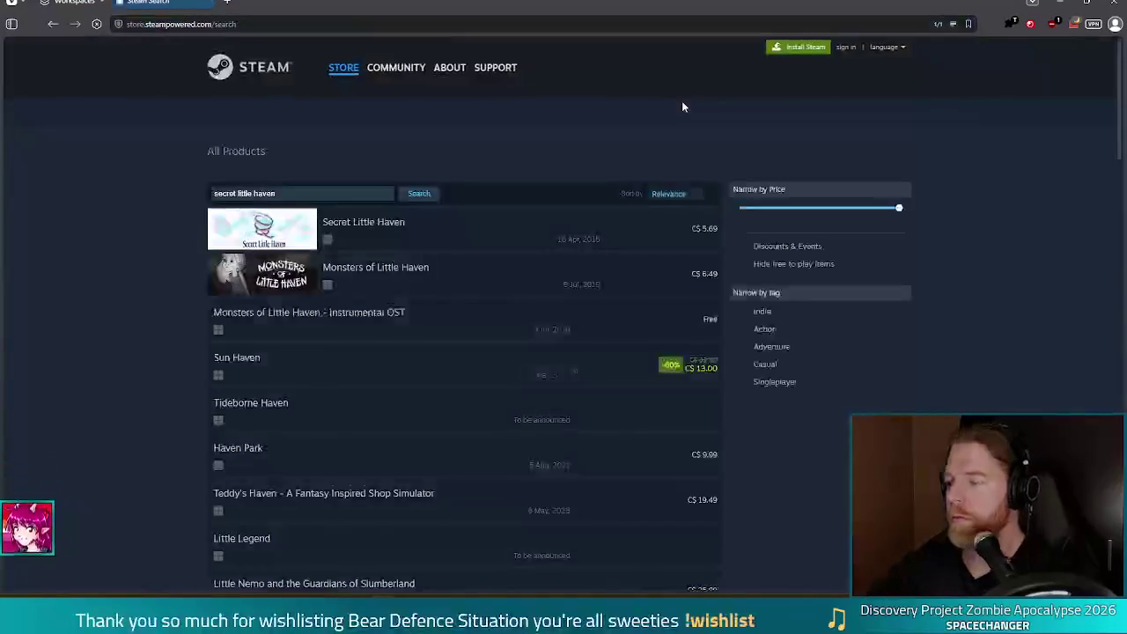
click(276, 252)
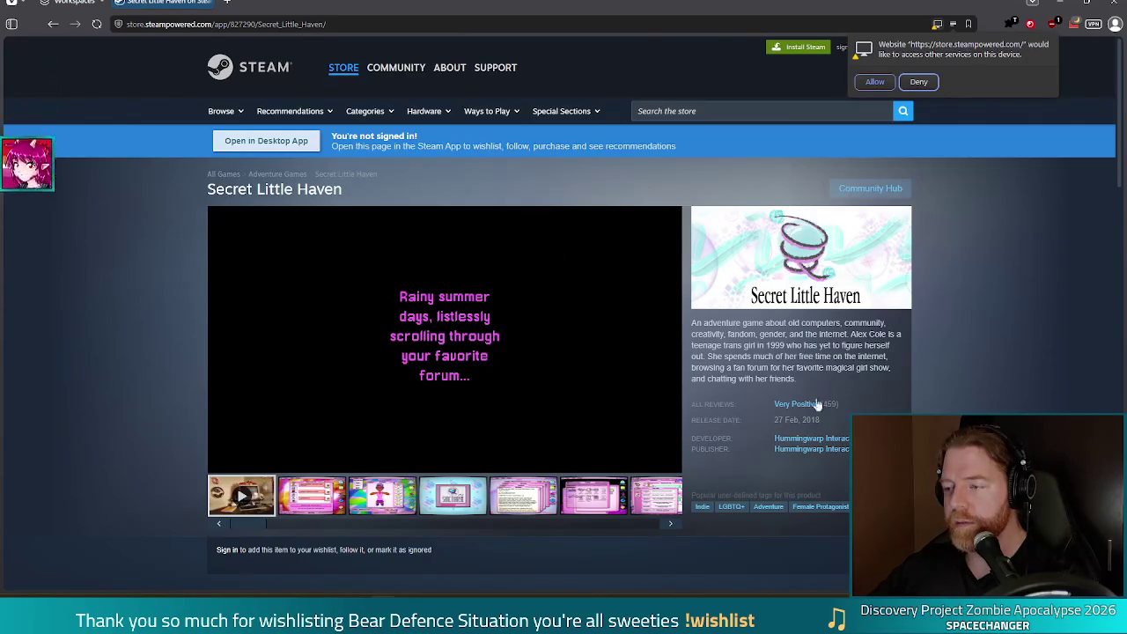
triple_click(797, 420)
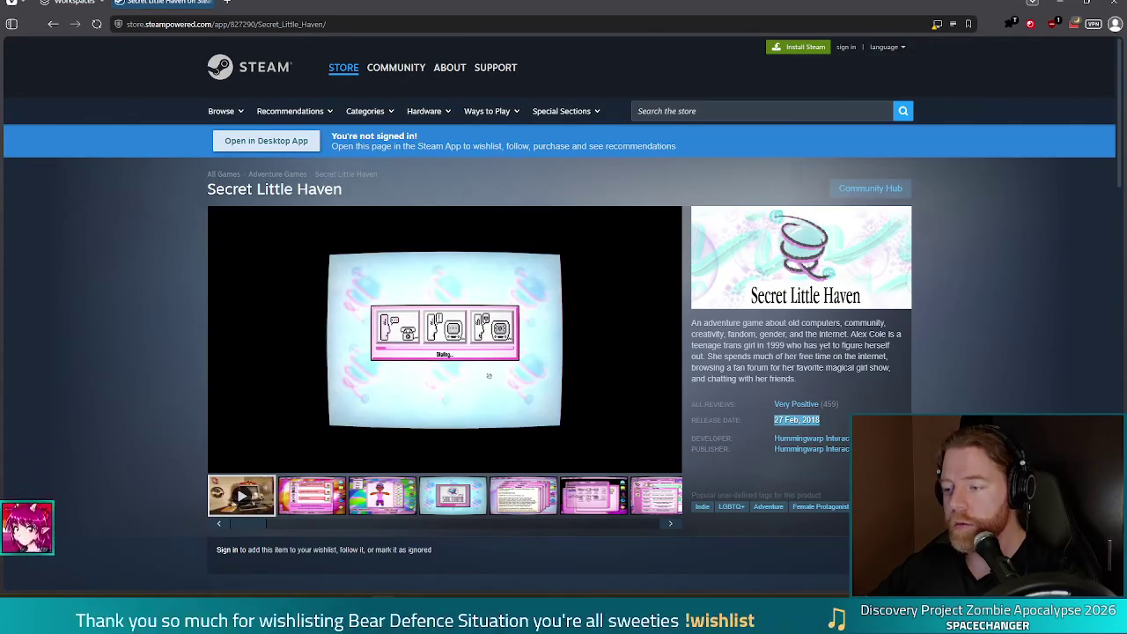
click(489, 376)
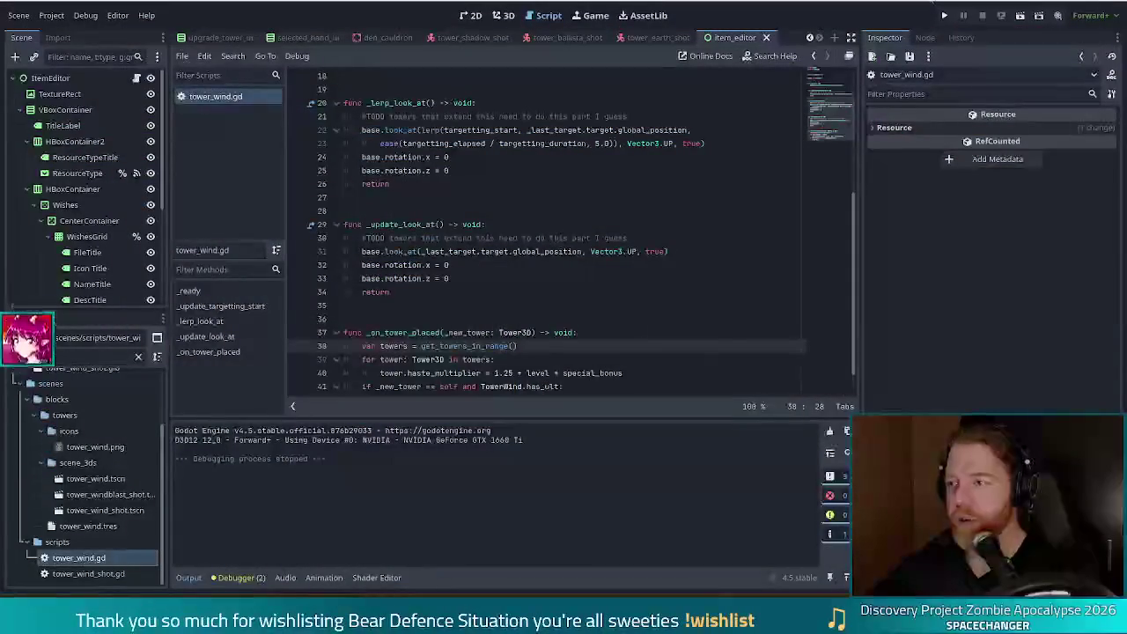
Launch the Bear Defence Situation project in debug mode from the toolbar
click(947, 17)
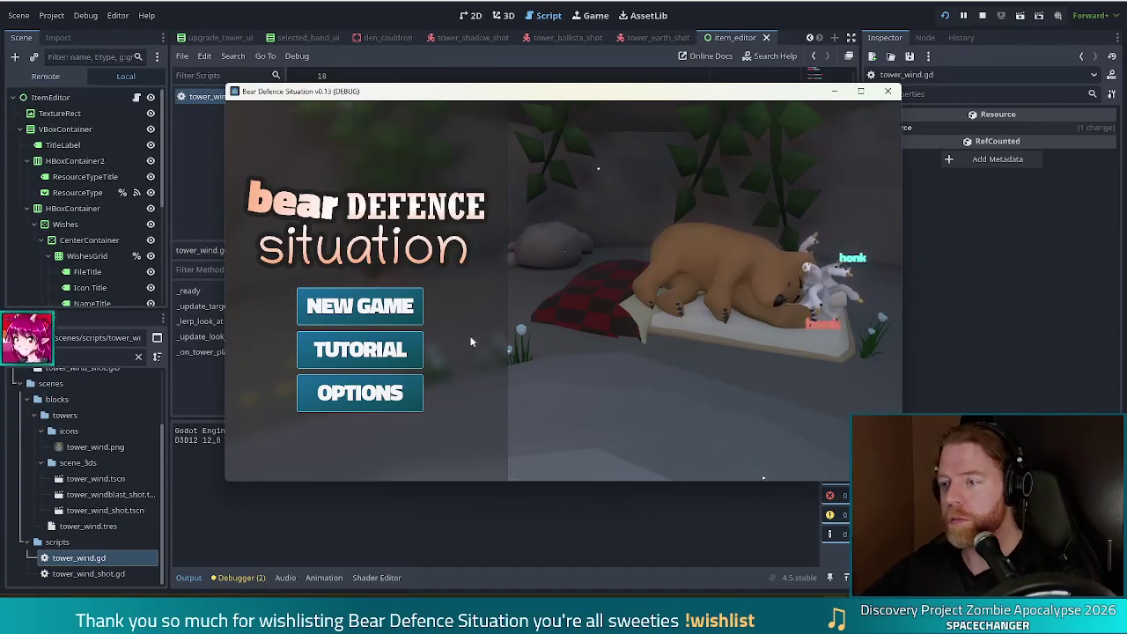
Maximize the game window, start a new game, and poke the shopkeeper bear and geese
click(861, 92)
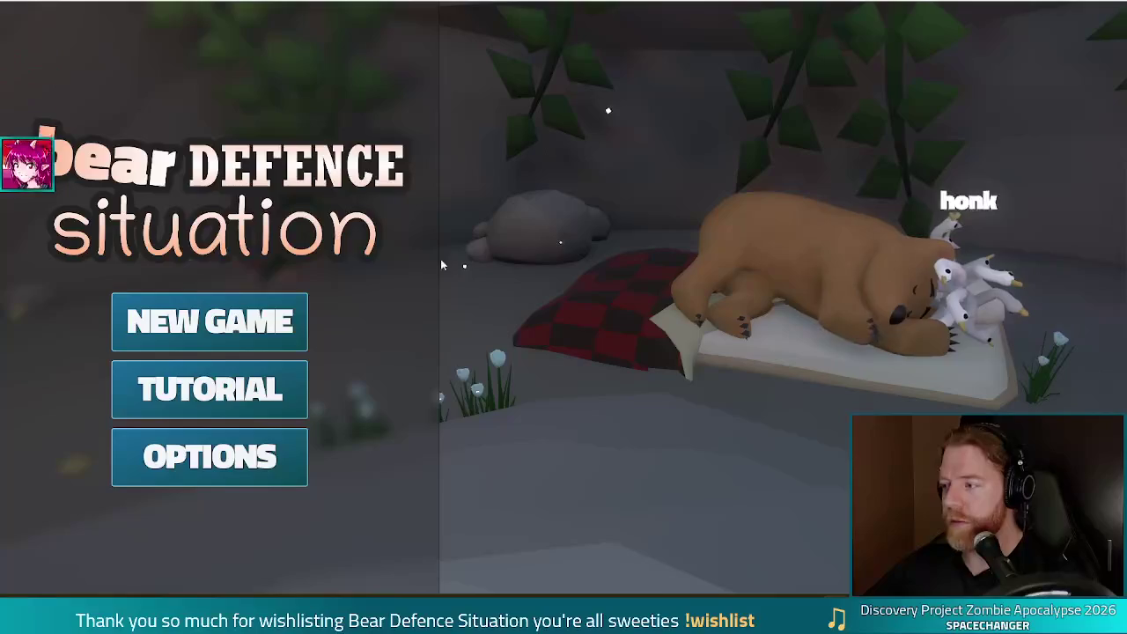
click(211, 319)
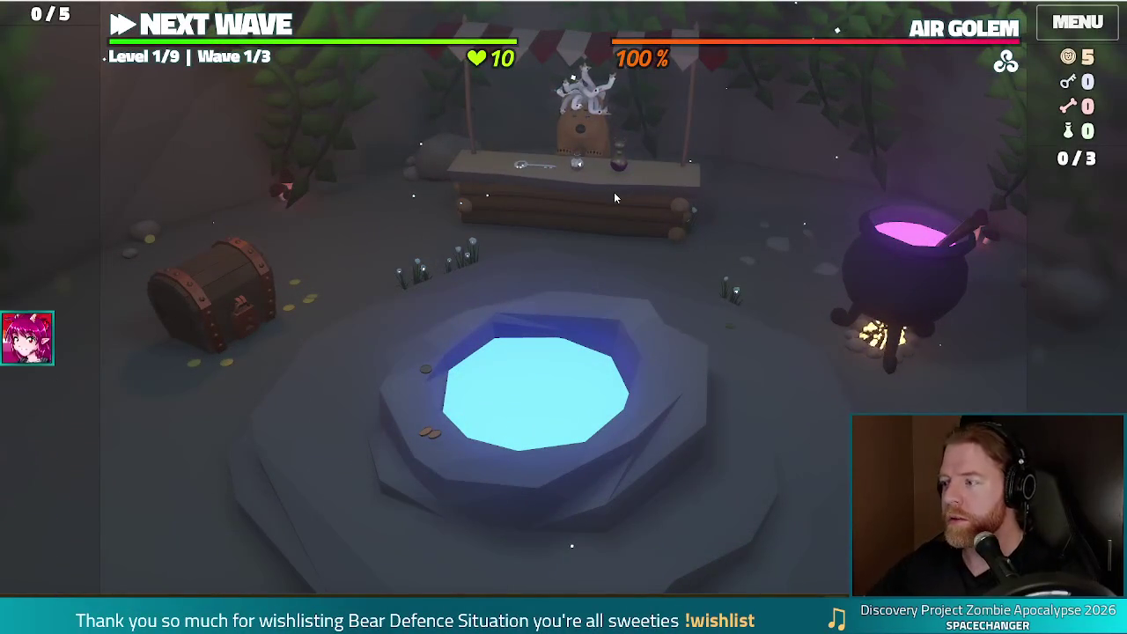
click(564, 211)
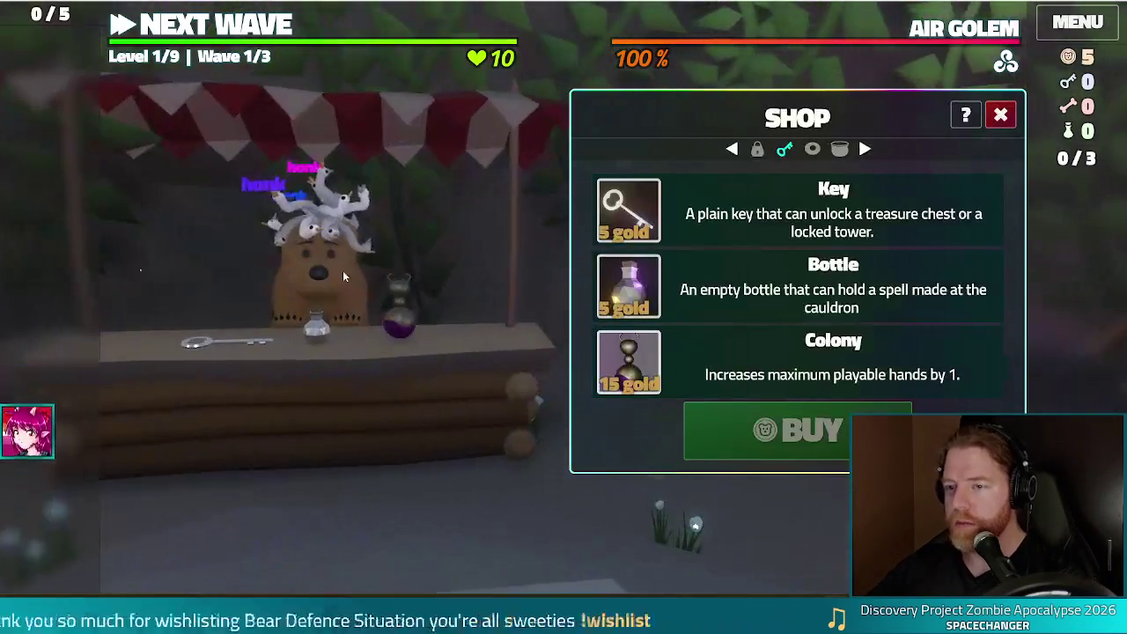
click(342, 271)
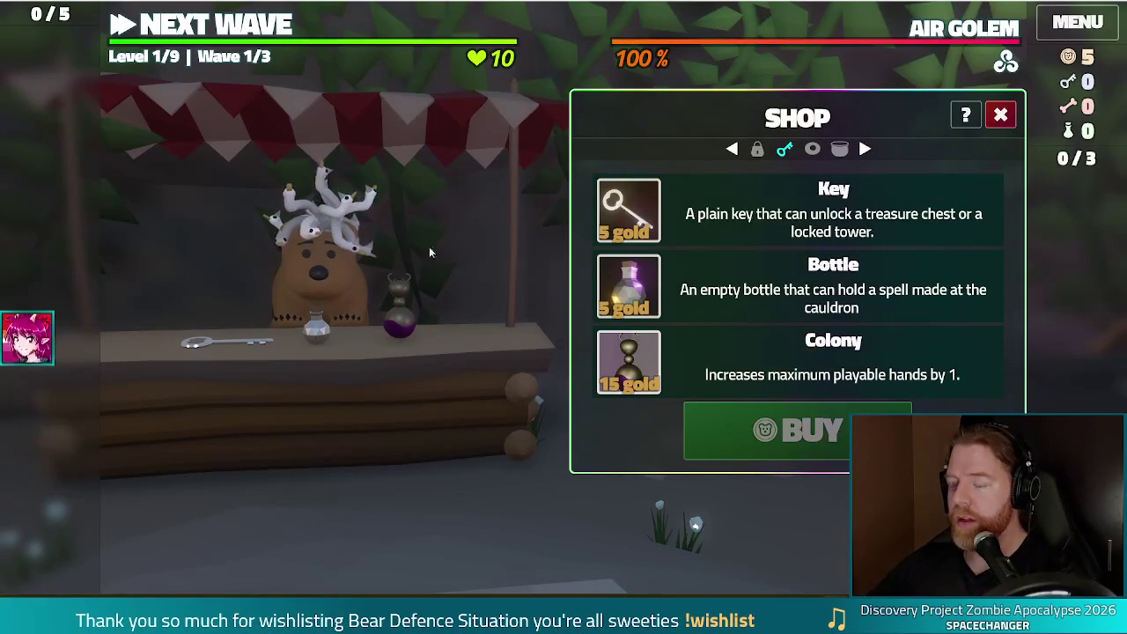
click(314, 206)
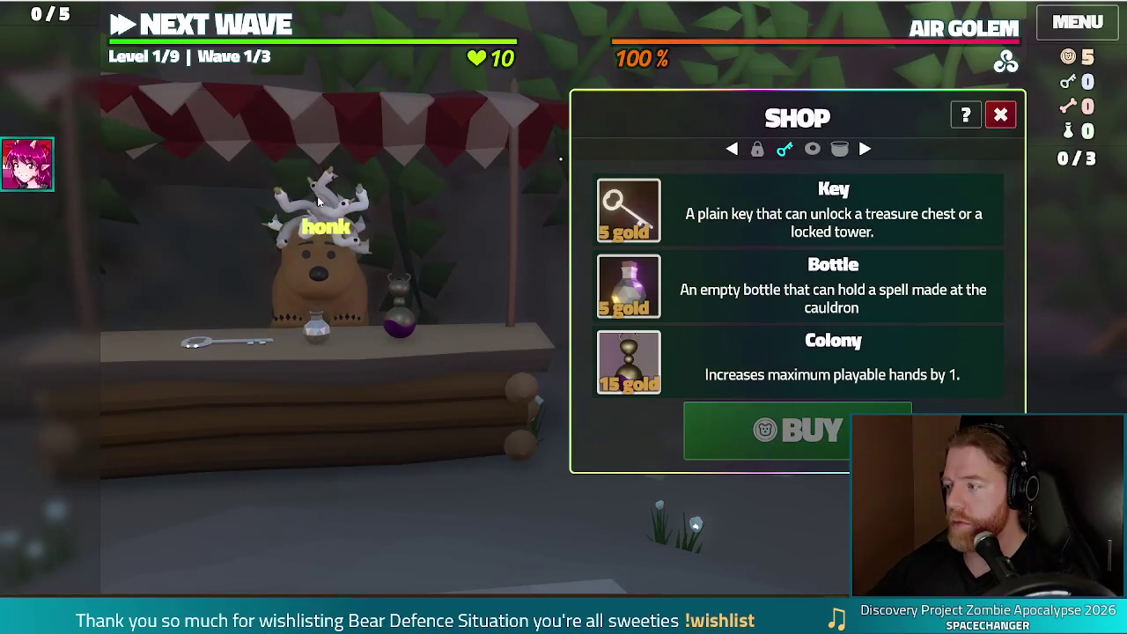
click(318, 201)
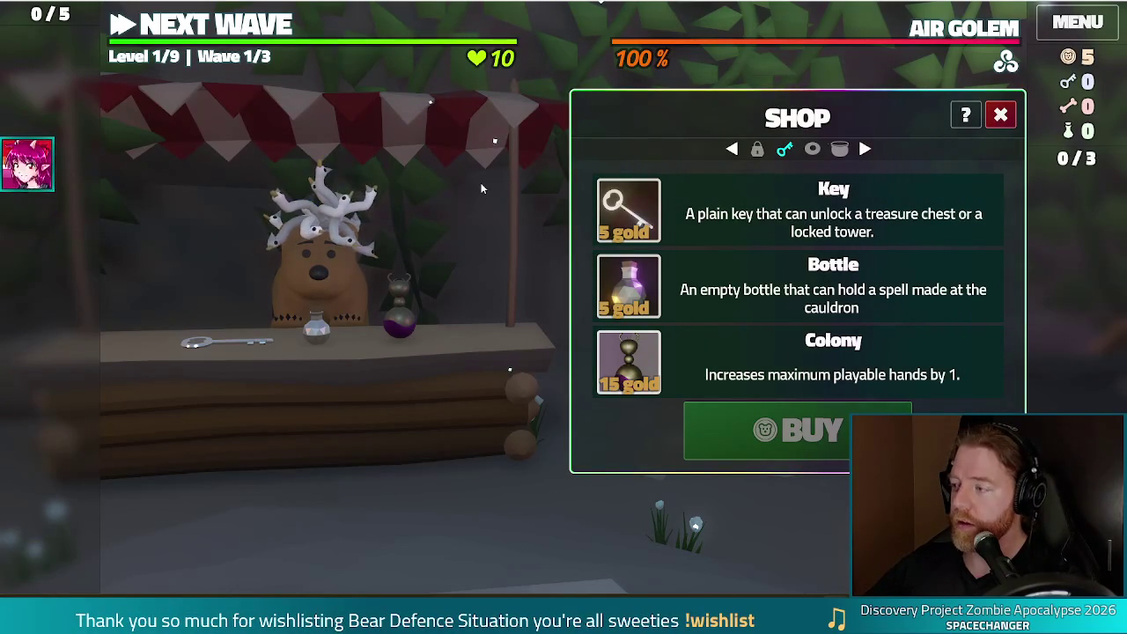
click(355, 263)
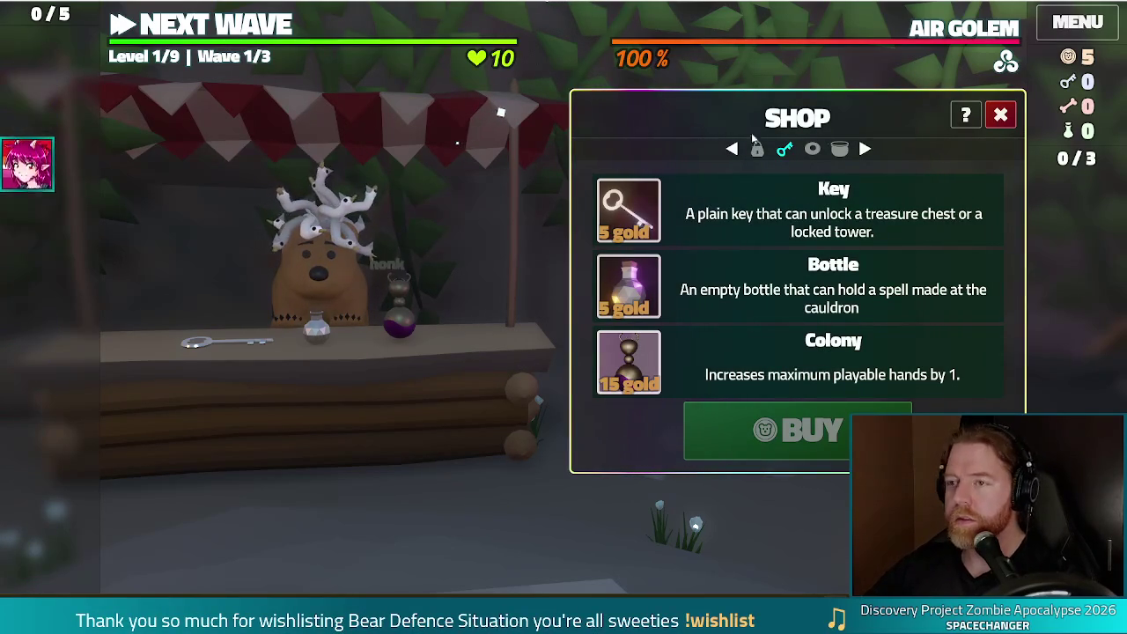
click(1000, 119)
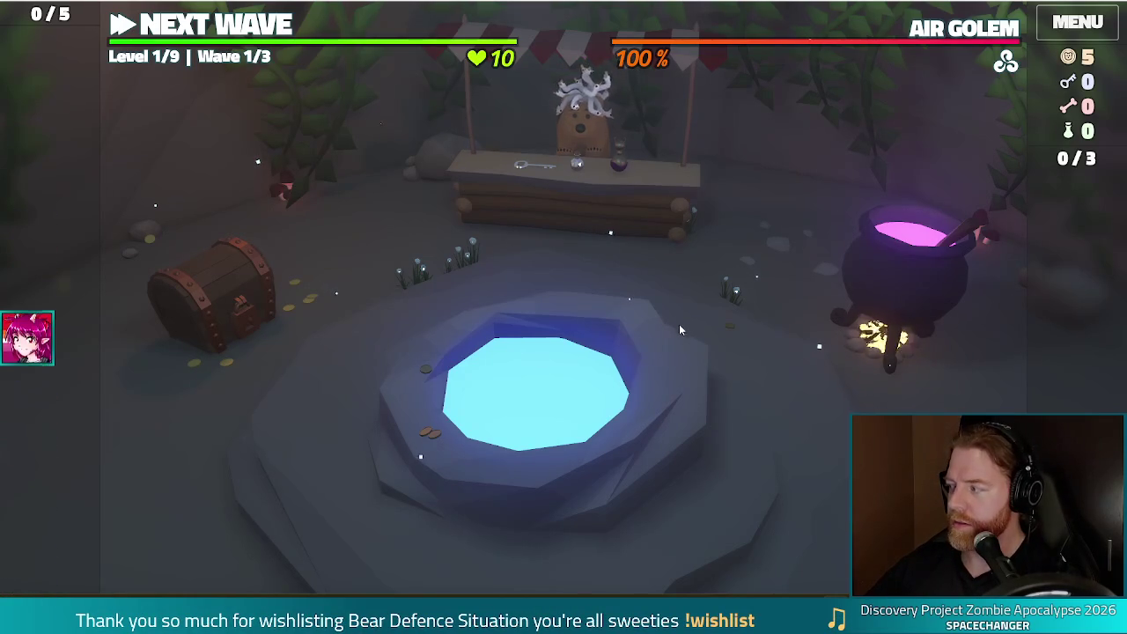
Visit the wishing well, buy the Key for 5 gold at the stall, and open the console
click(676, 372)
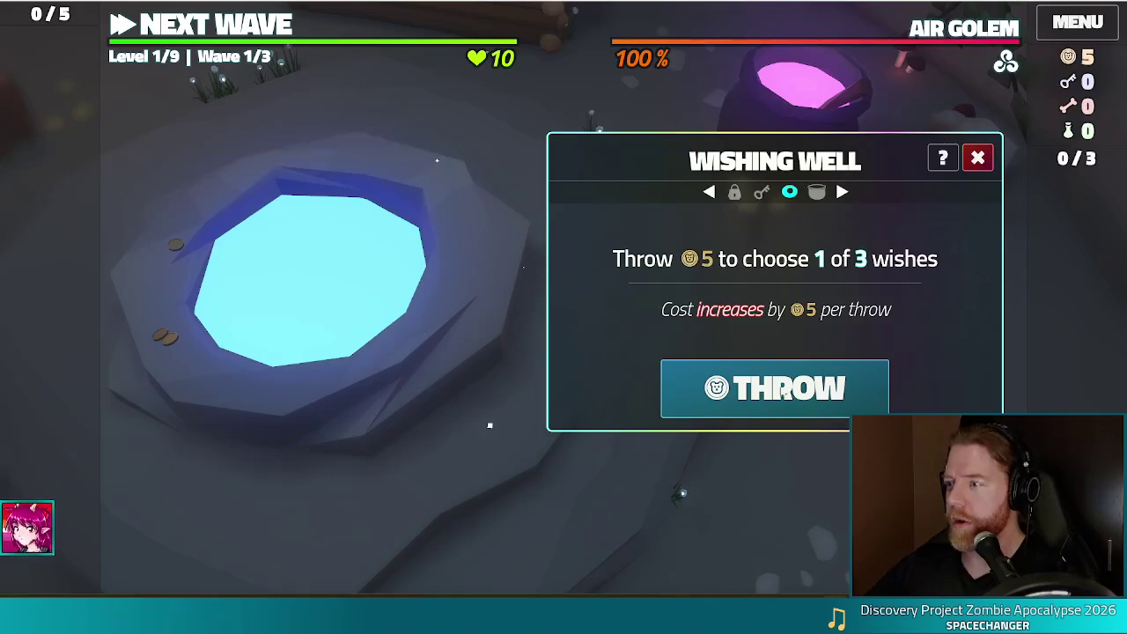
click(977, 160)
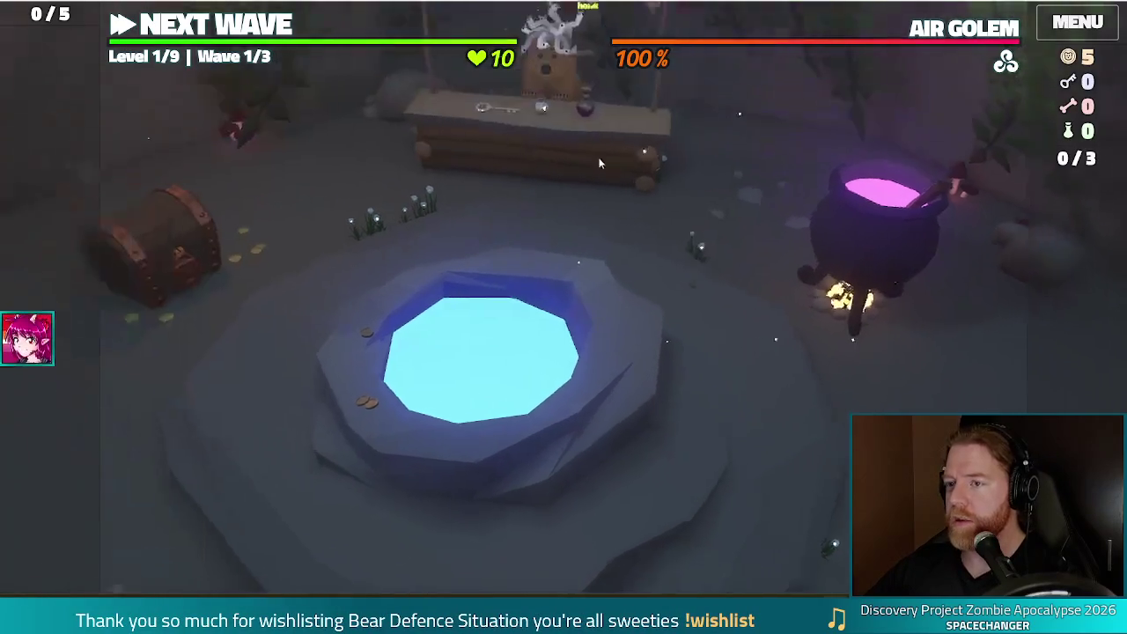
click(563, 185)
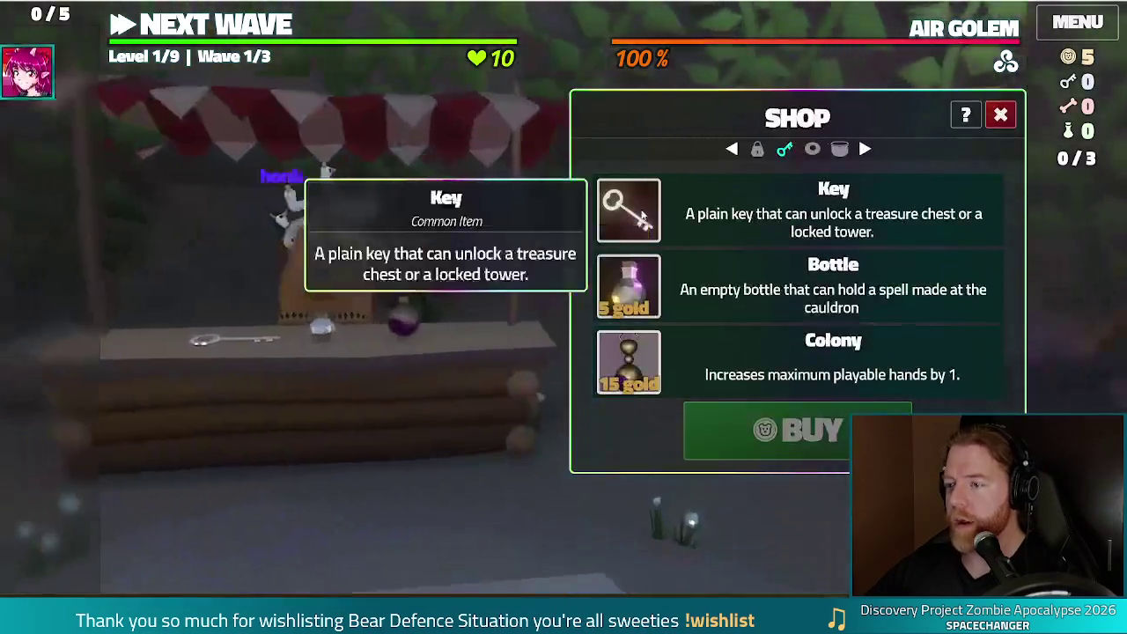
click(641, 216)
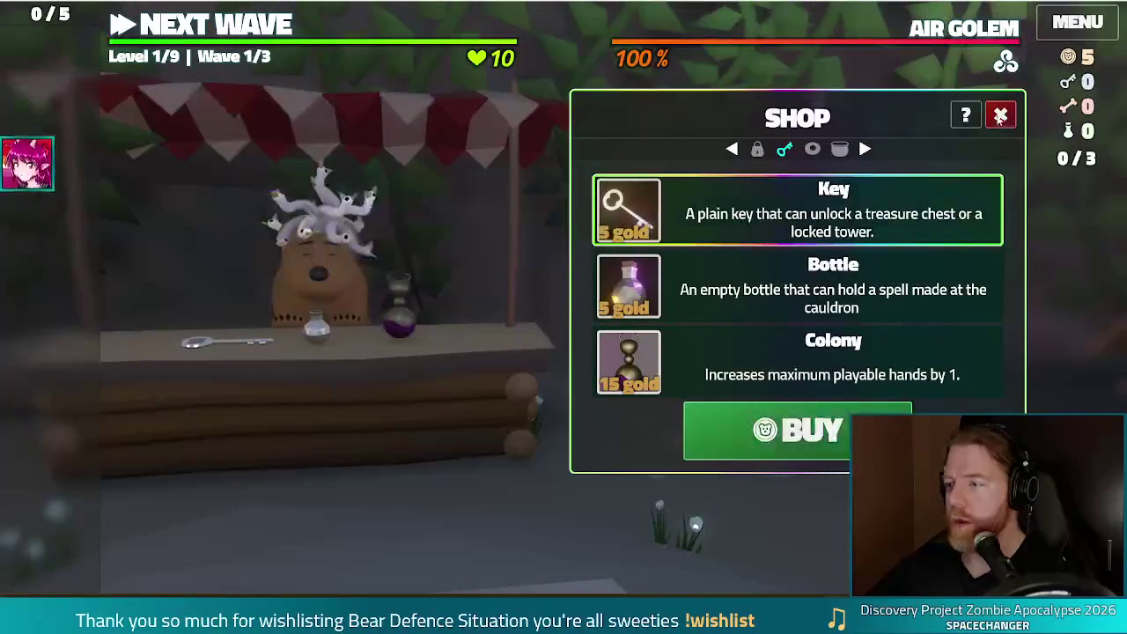
click(820, 438)
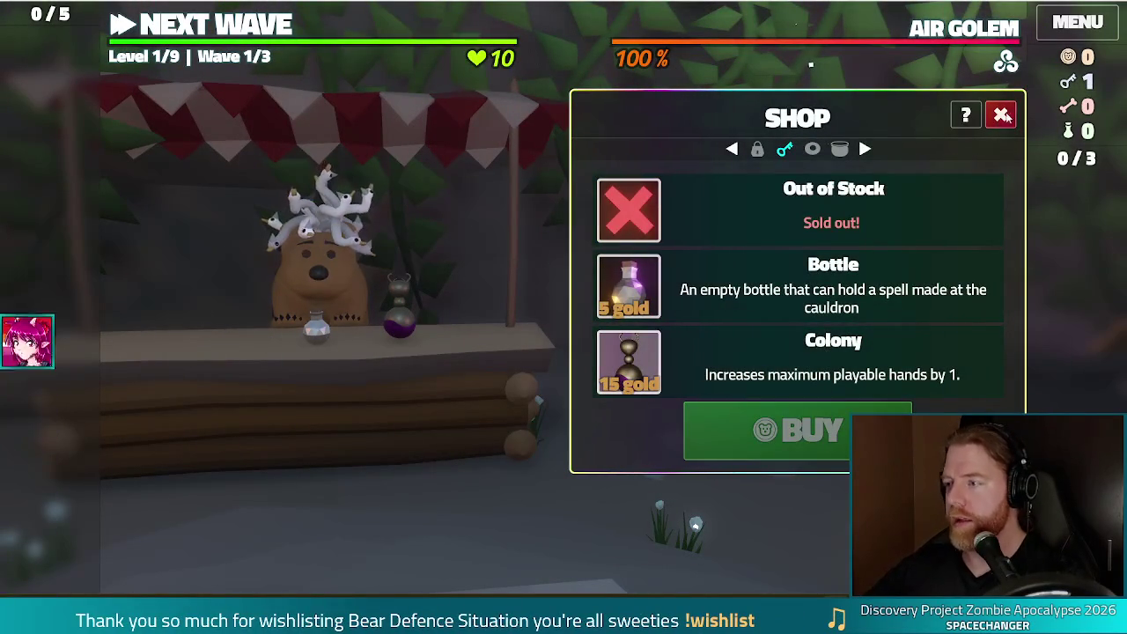
key(Escape)
key(grave)
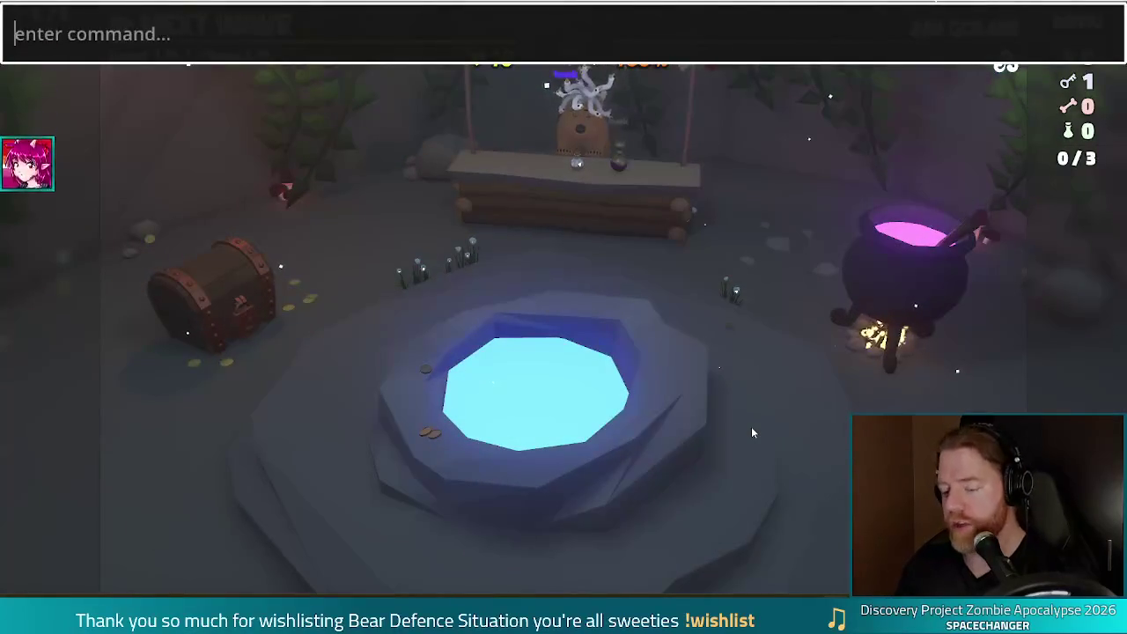
Run add_wish pride_flag, edit it to add_wish bi_flag and run it, then close the console
text(add_wish pride_flag)
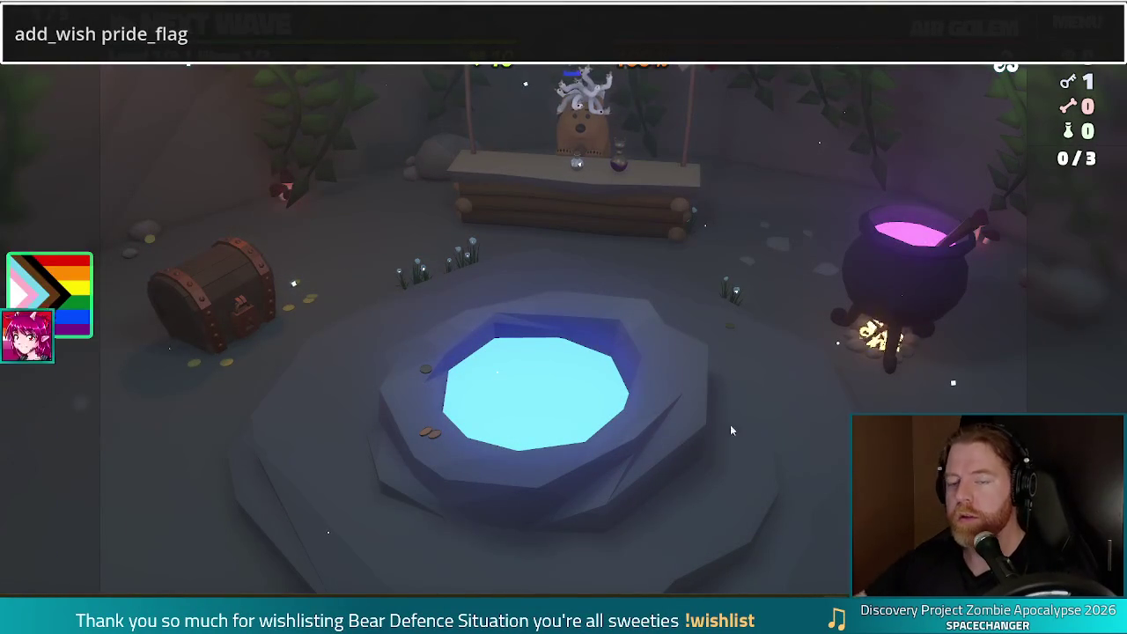
mouse_move(46, 308)
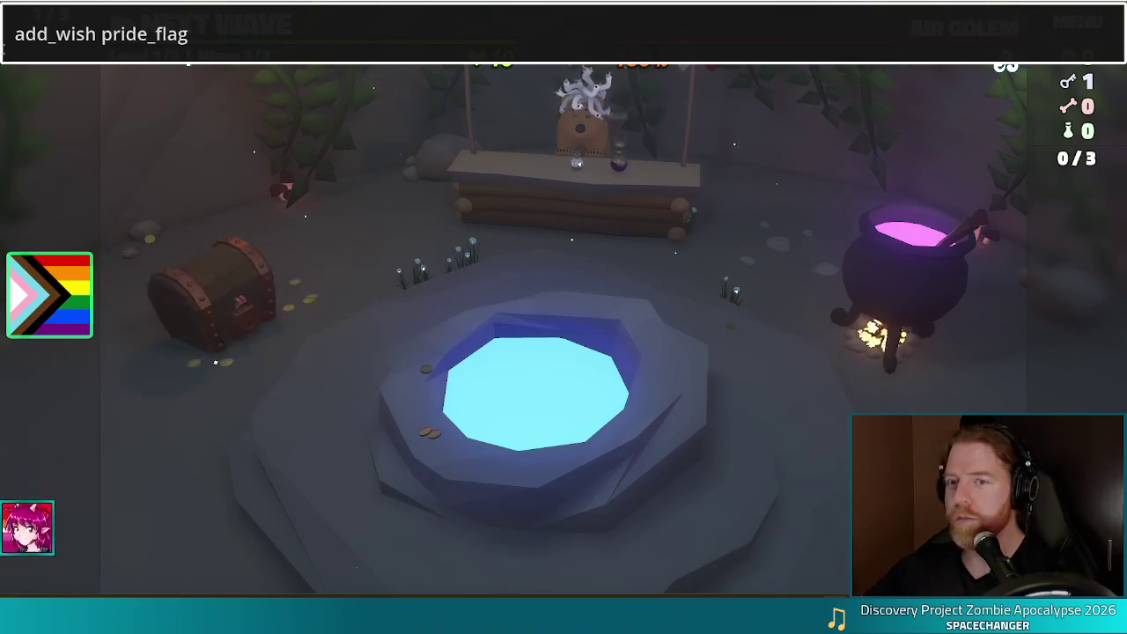
drag(102, 38, 302, 38)
text(bi_flag)
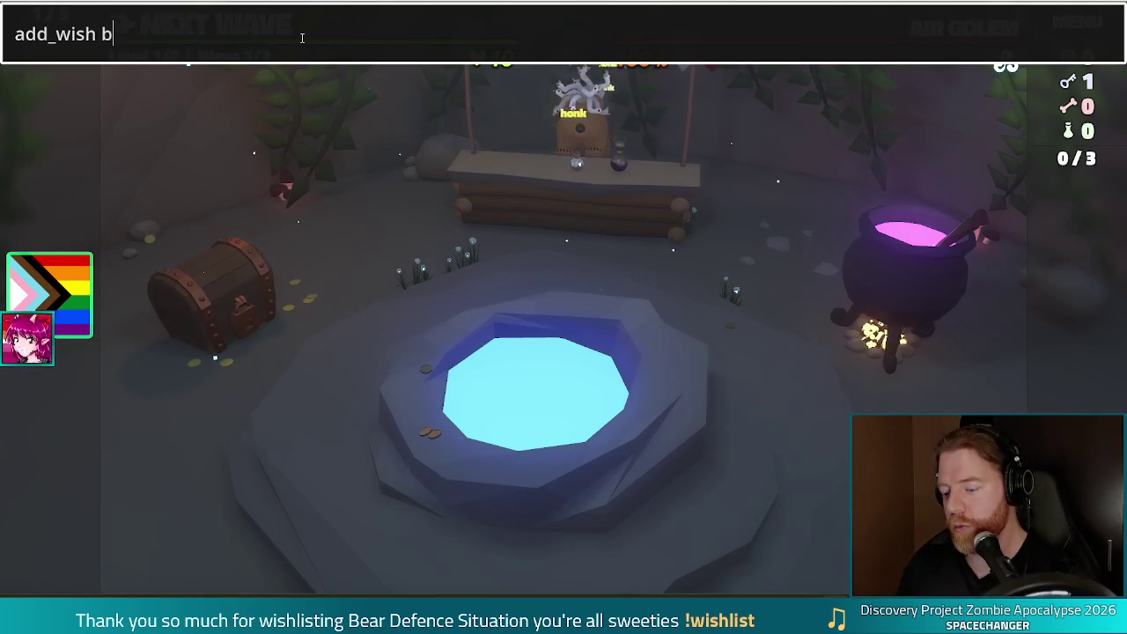
key(Return)
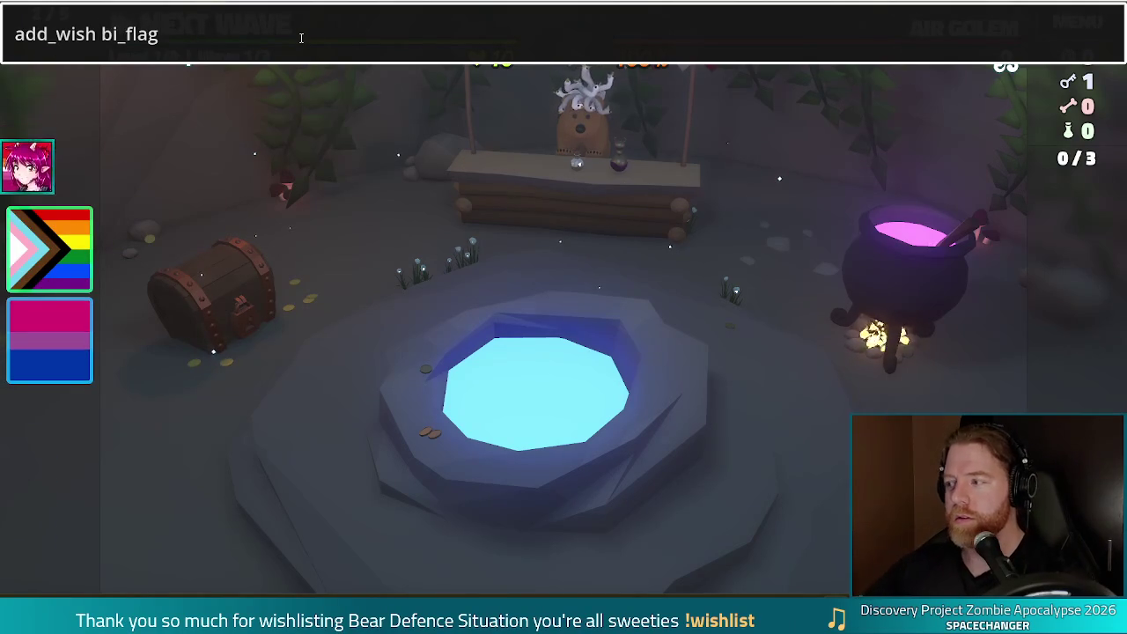
mouse_move(66, 348)
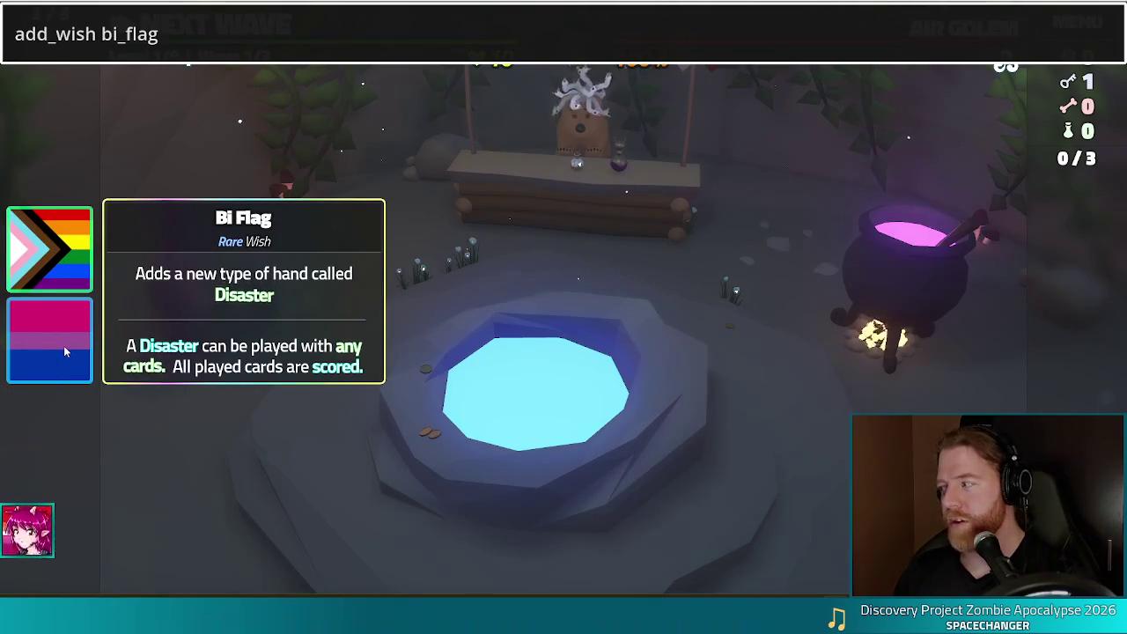
key(Return)
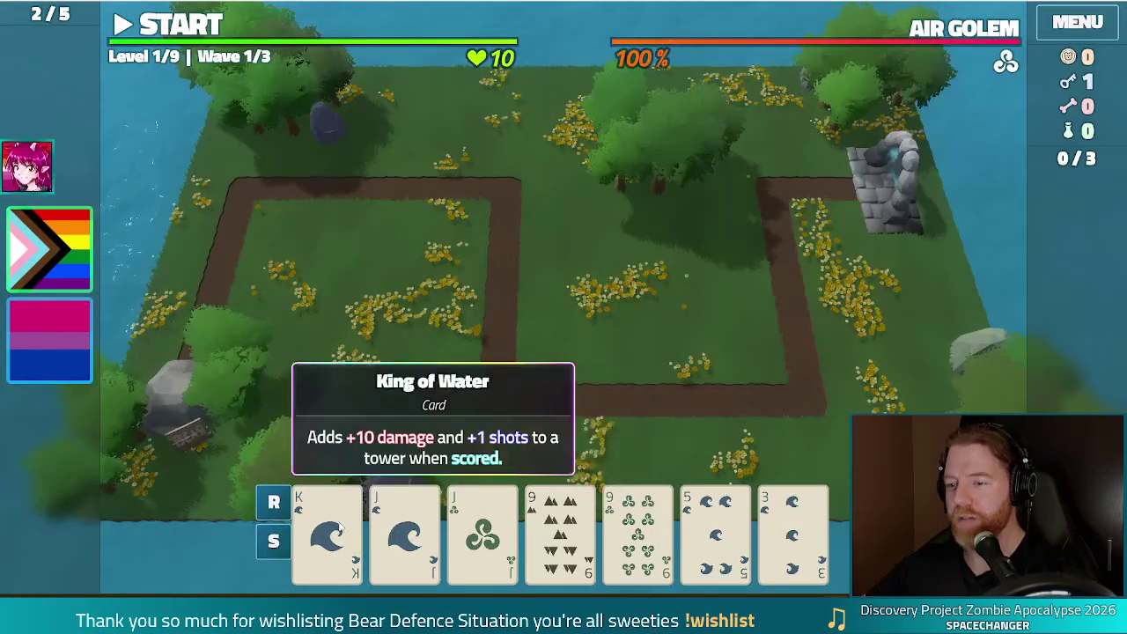
Select the King, 5 of Water and 3 of Water cards, close the Ballista Tower panel, and reopen the console
click(327, 533)
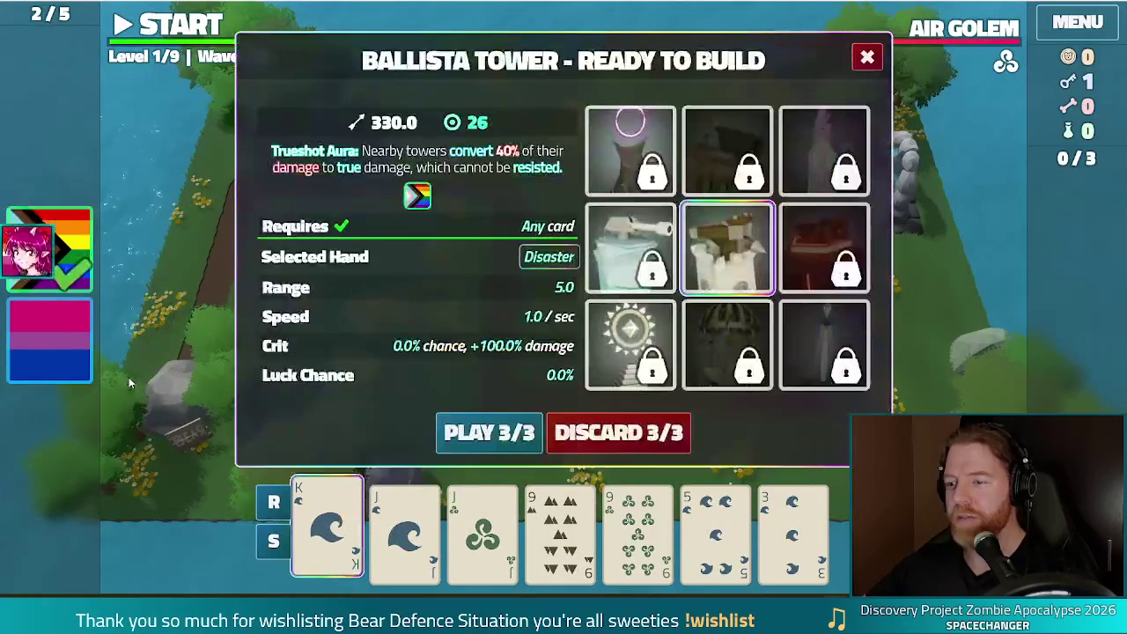
click(715, 529)
click(792, 528)
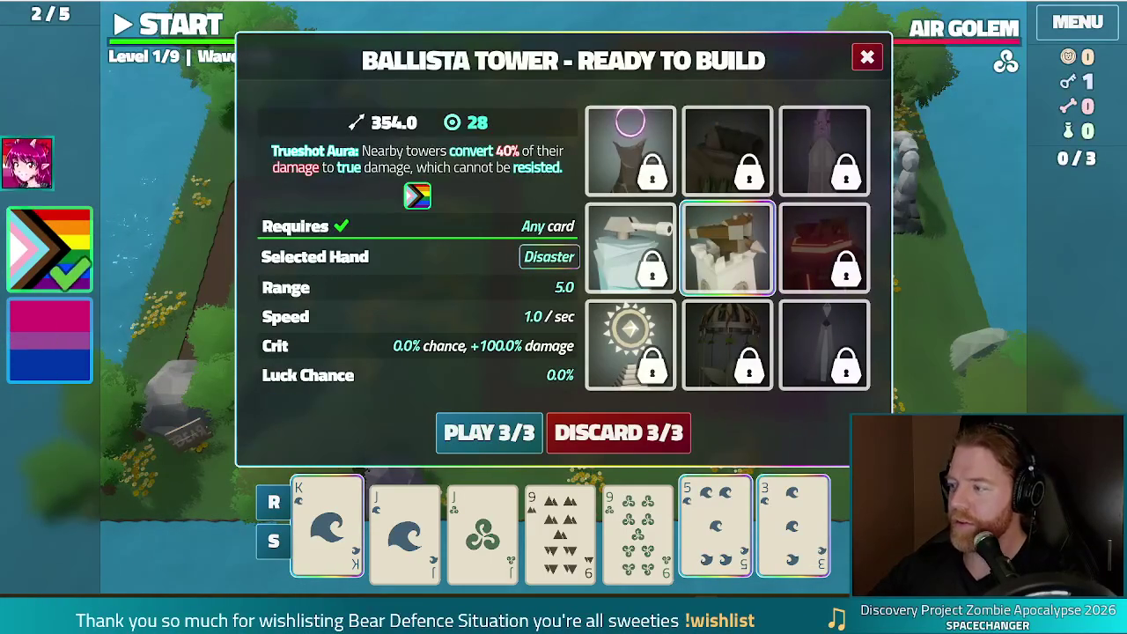
click(868, 57)
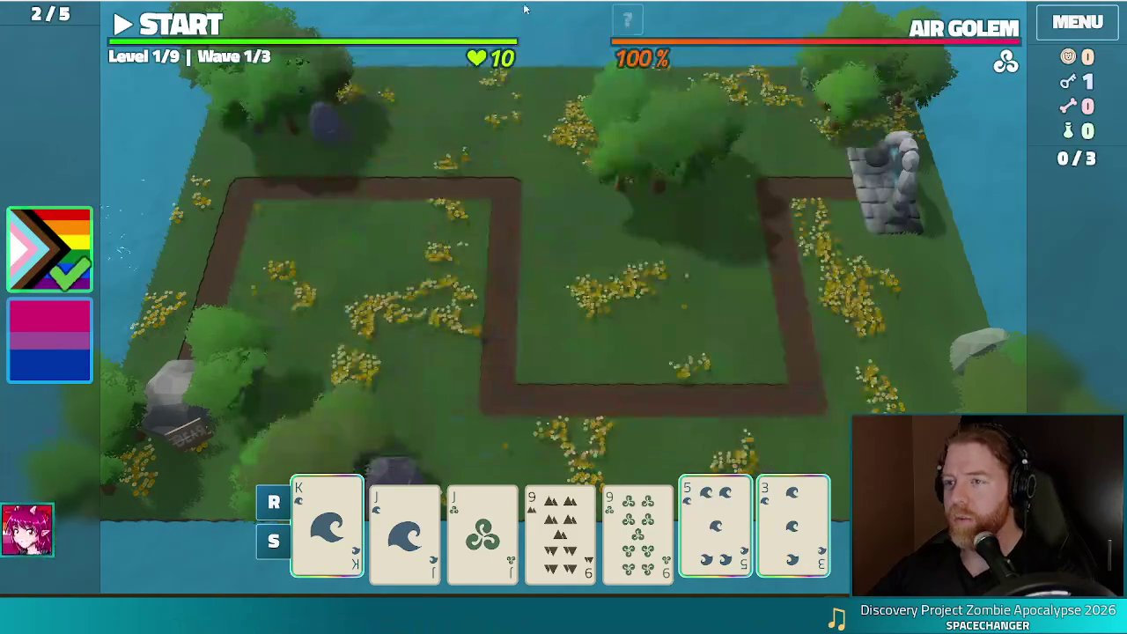
key(grave)
text(add_wish t)
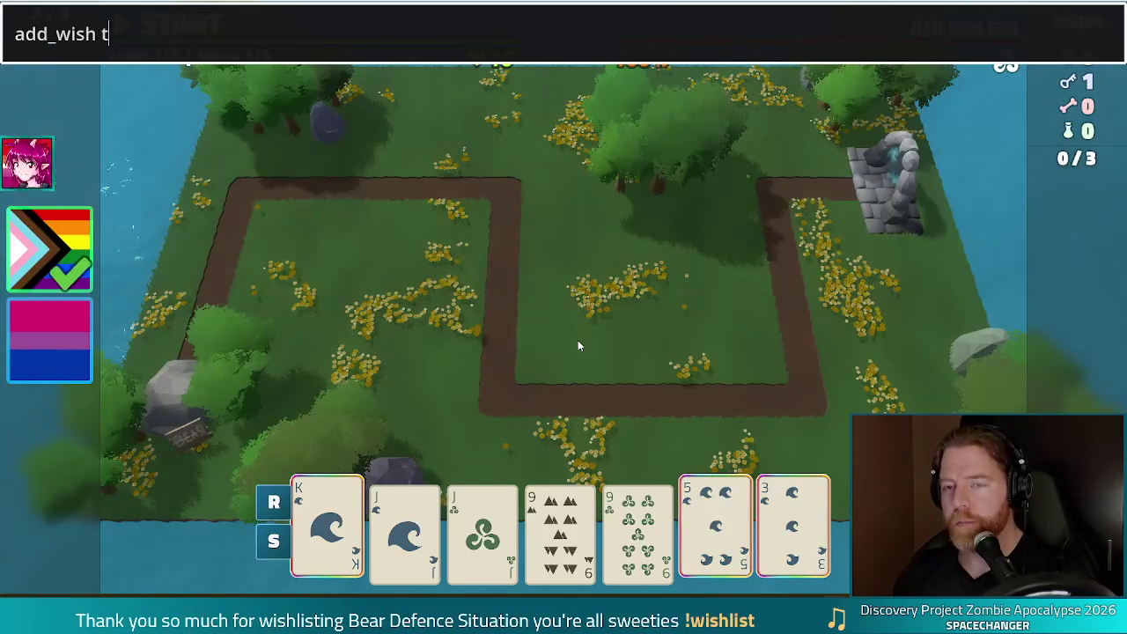
Run the debug console command adding the Trans Flag wish
text(rans_fla)
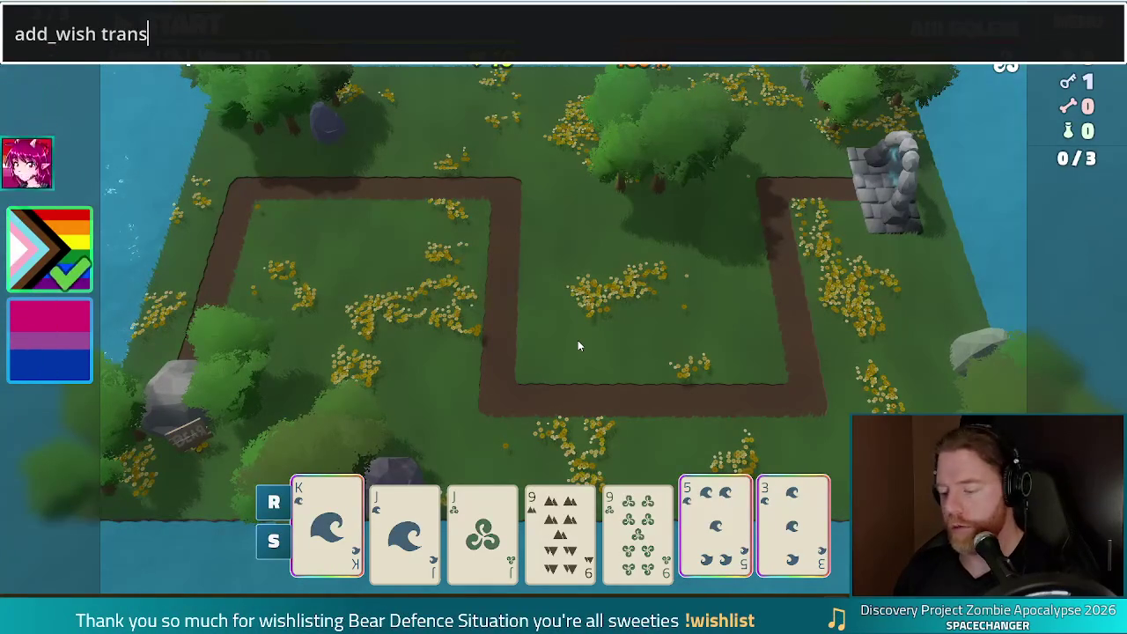
text(g)
key(Return)
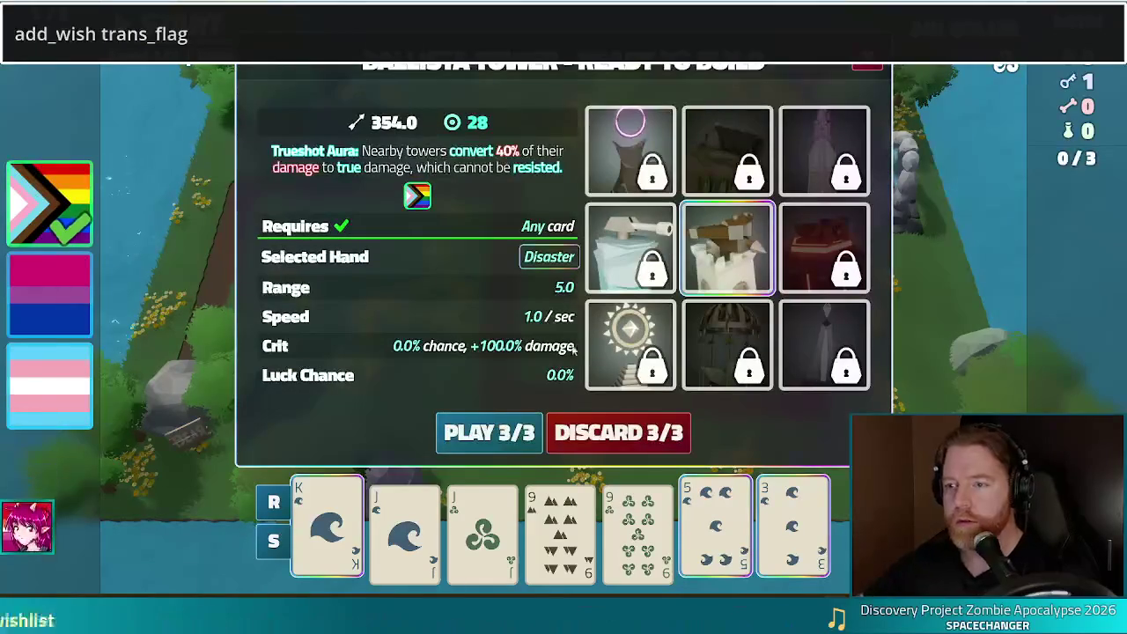
mouse_move(66, 390)
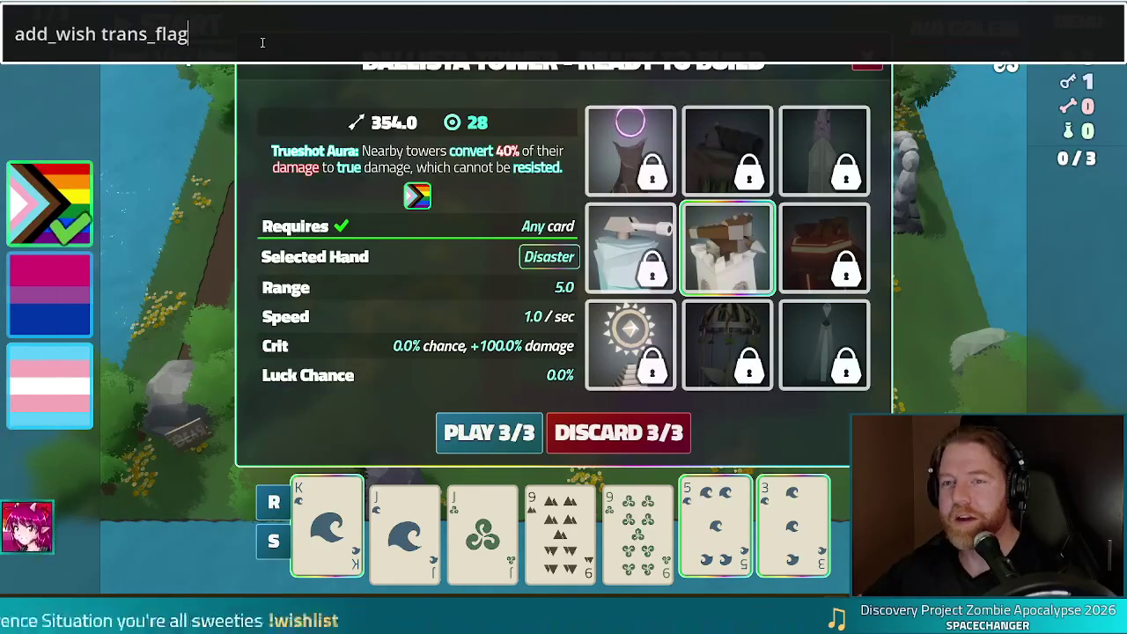
Replace the flag name with ace_flag and run it to add the Ace flag wish
double_click(107, 35)
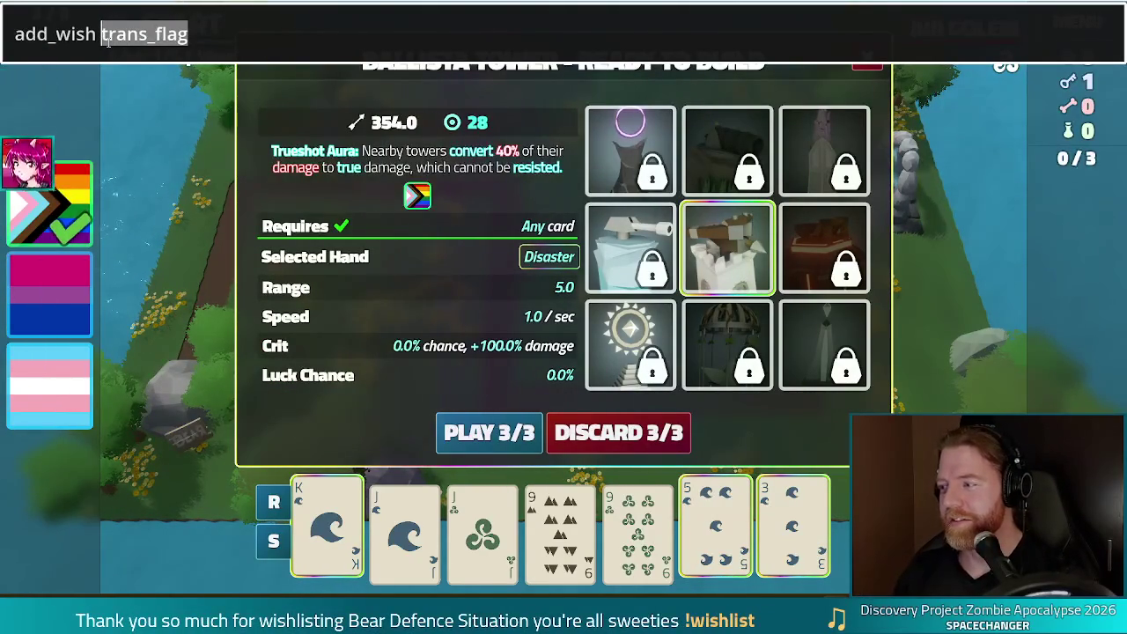
text(flag)
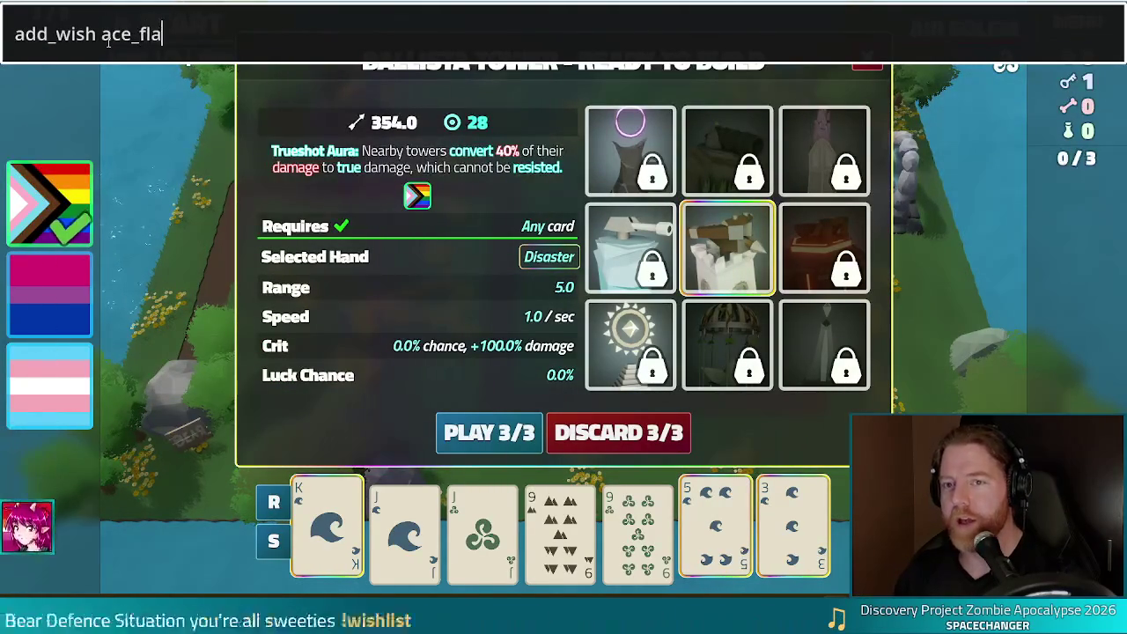
key(Return)
mouse_move(81, 419)
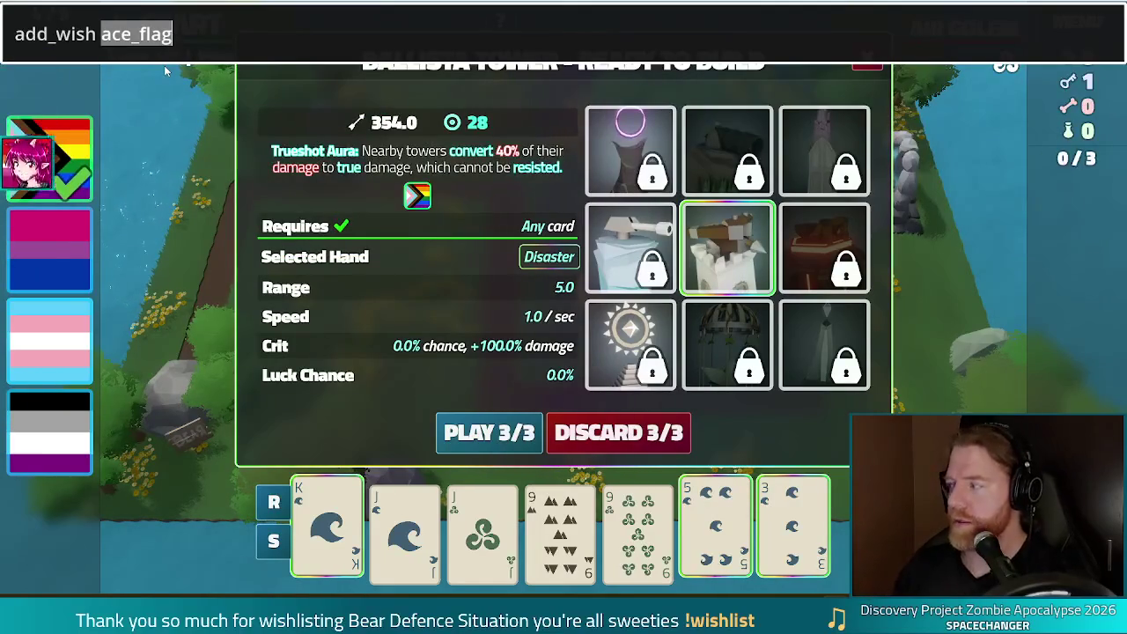
Add the non_binary_flag wish, bringing Ballista Tower damage to 1062.0, and close the console
text(non)
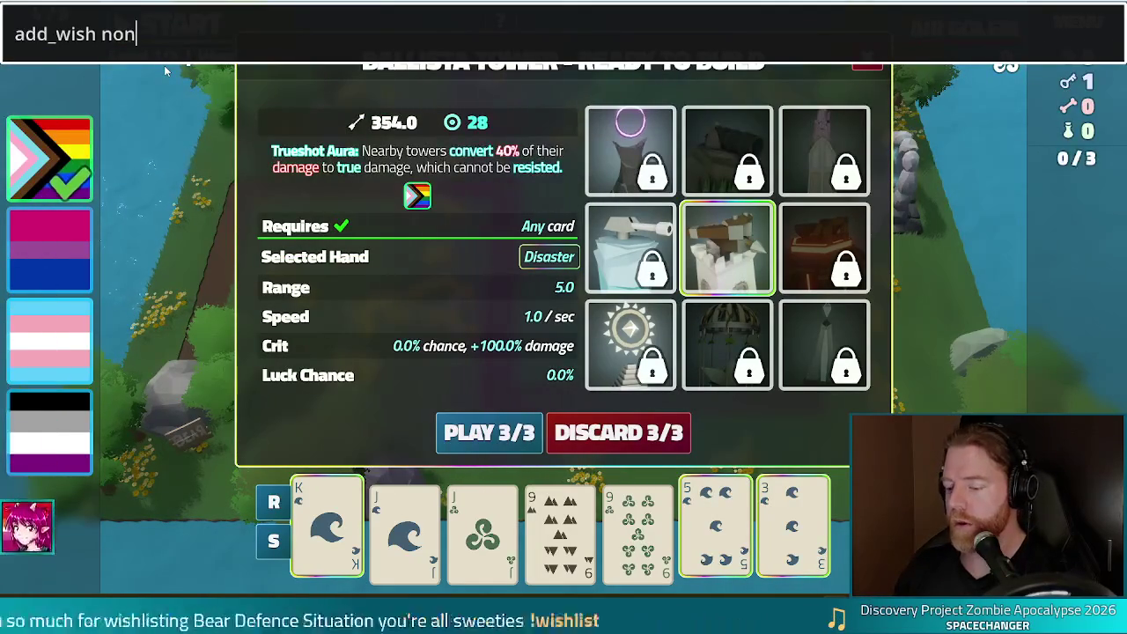
text(_binary_flag)
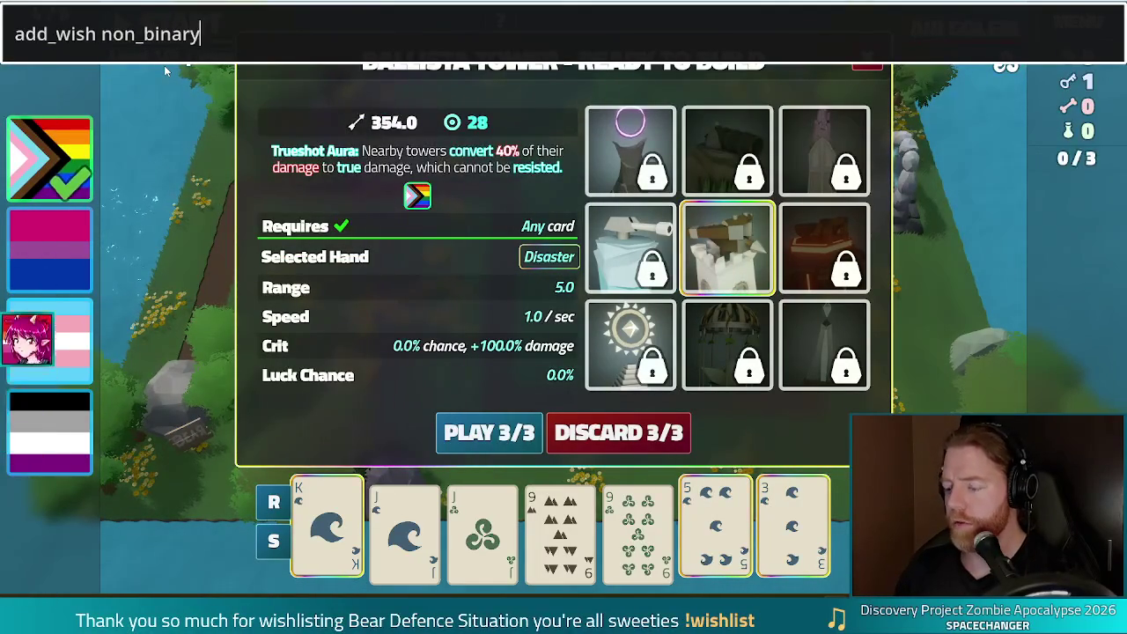
key(Return)
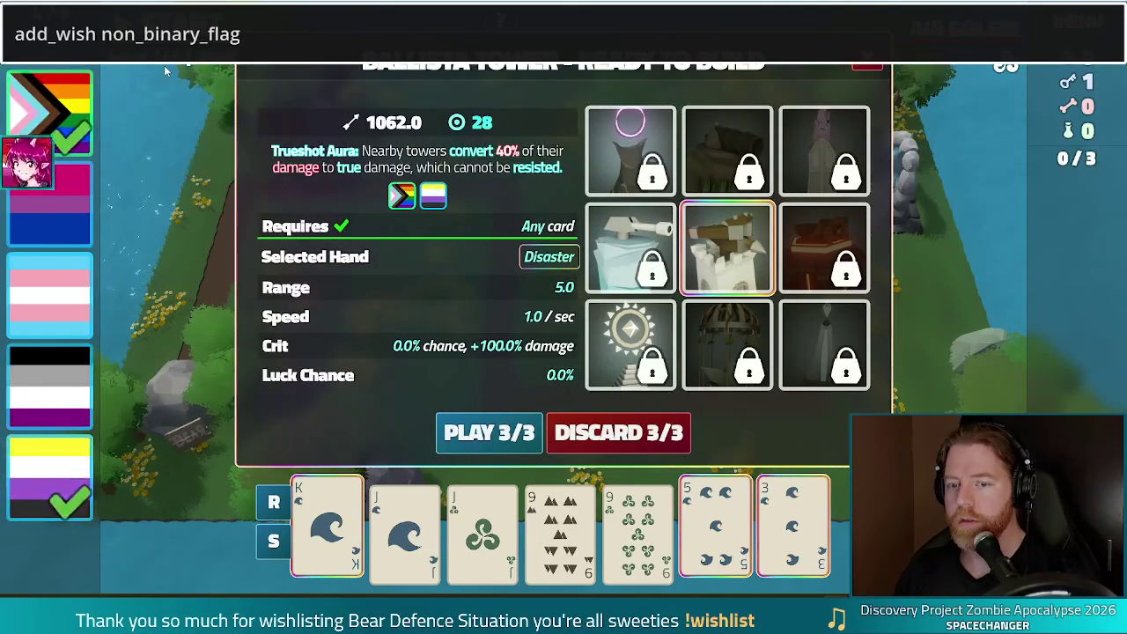
mouse_move(92, 449)
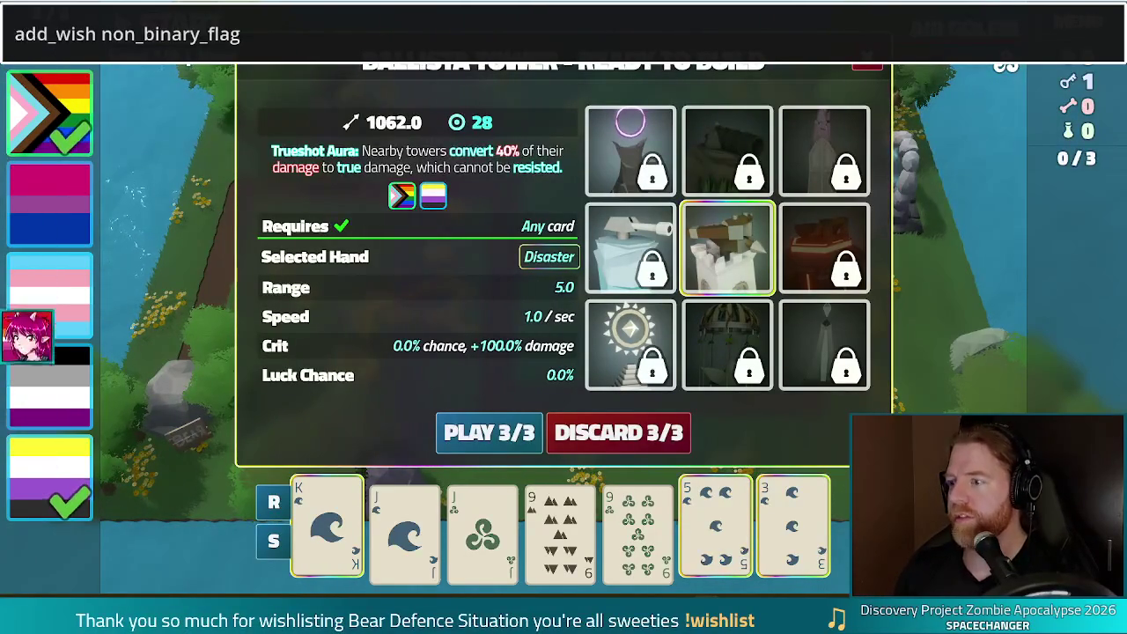
key(Escape)
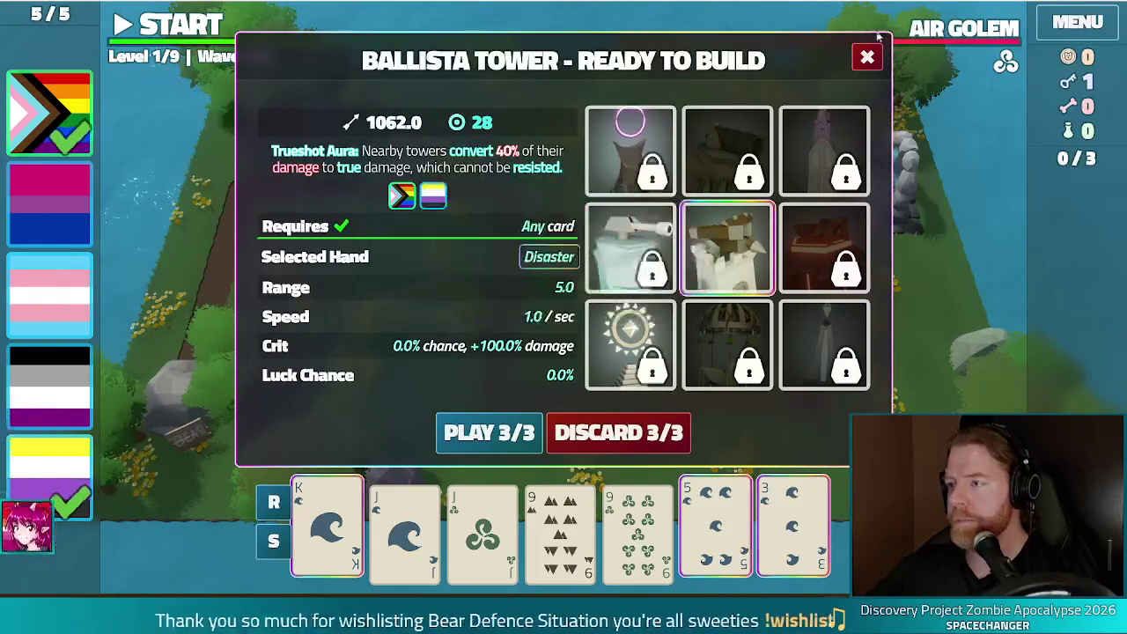
Close the Ballista Tower build dialog, start the first wave and immediately pause it
click(868, 58)
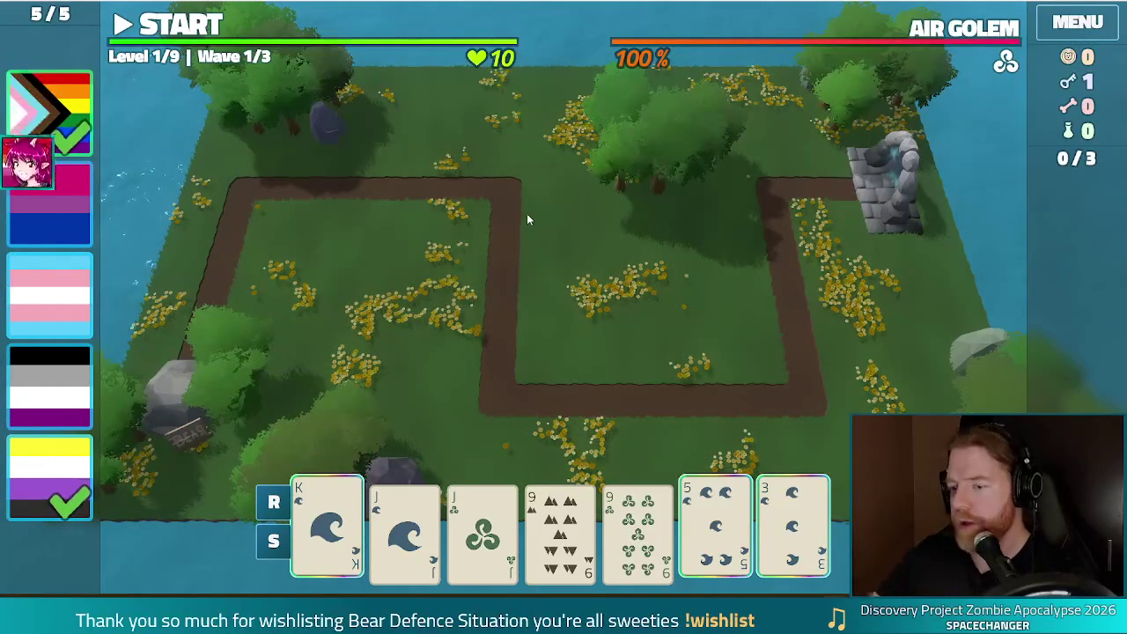
key(space)
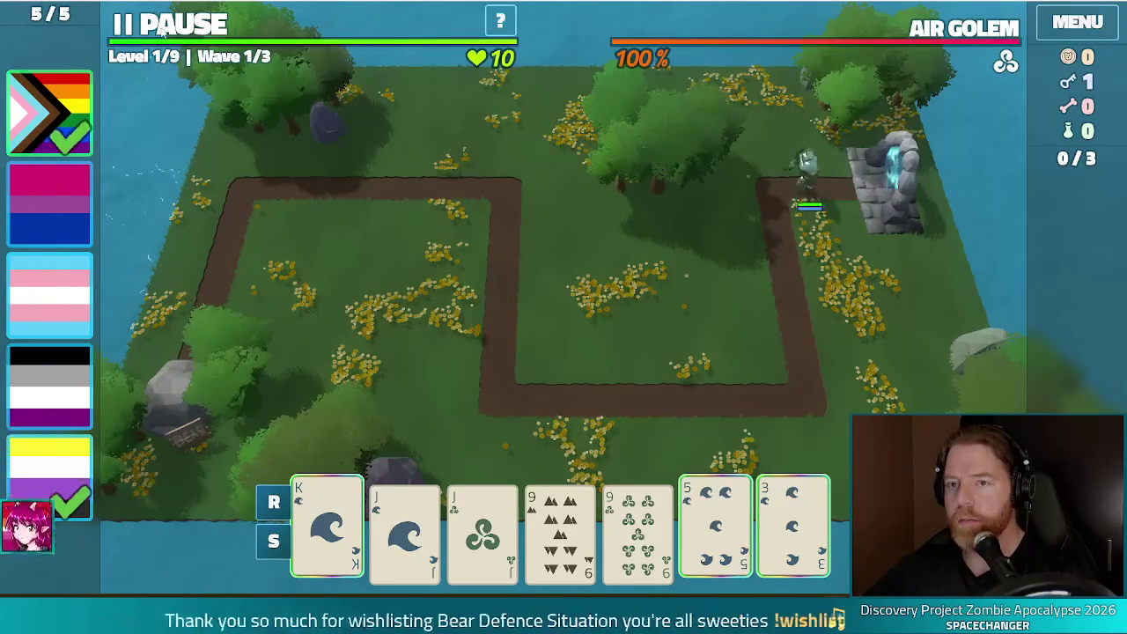
key(space)
Play 3/3 to build the Ballista Tower on the grass inside the path loop and inspect it
click(343, 476)
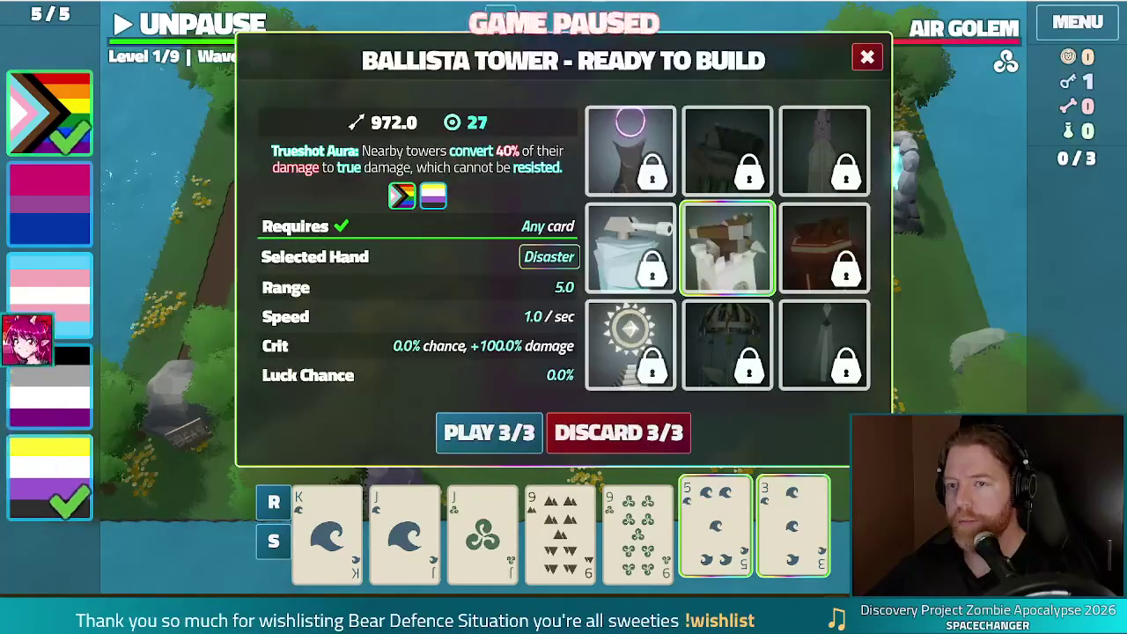
click(488, 432)
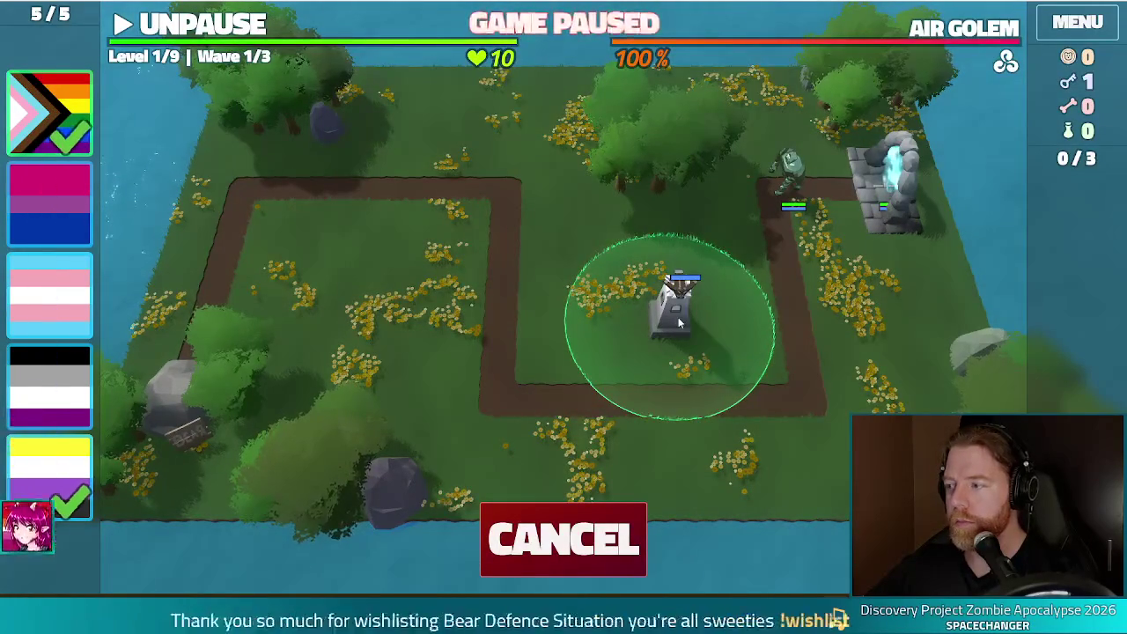
click(697, 319)
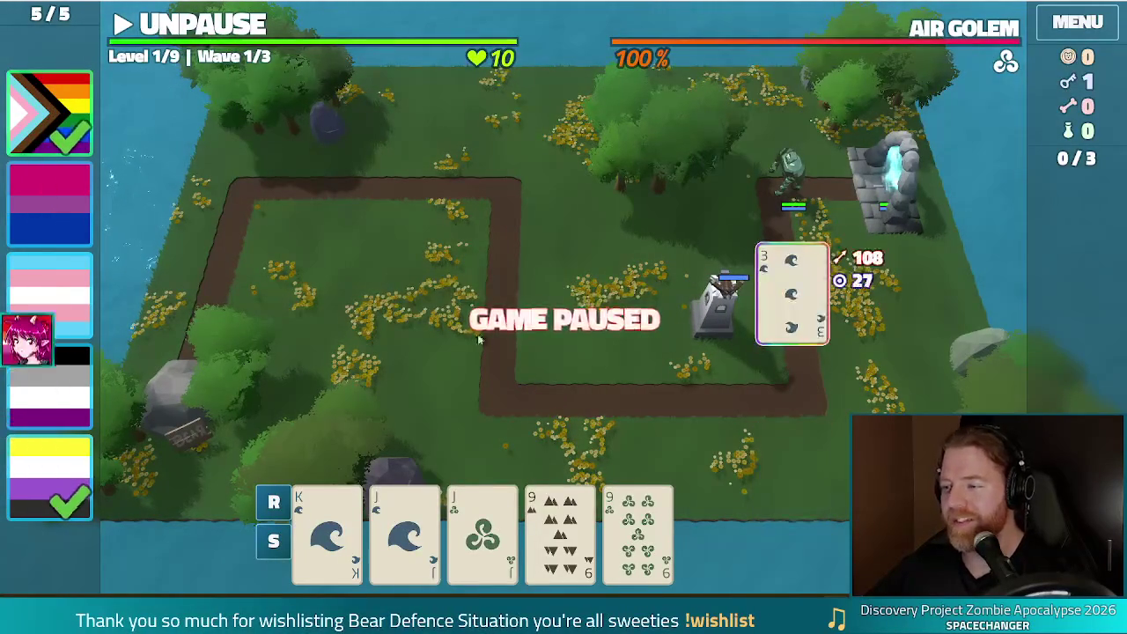
click(714, 325)
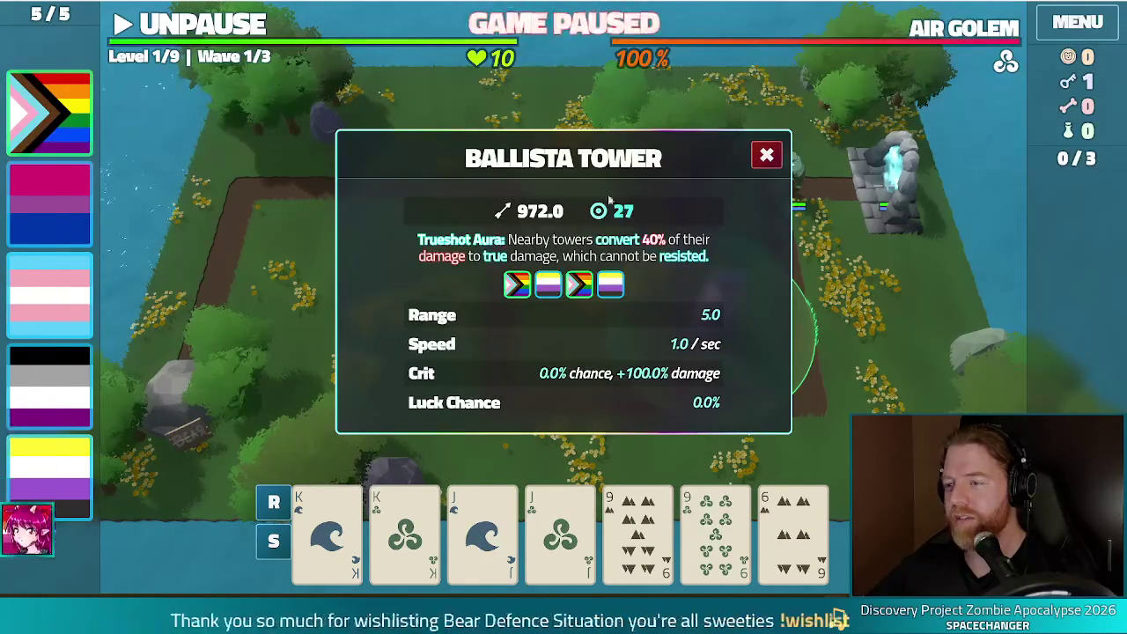
click(766, 156)
Resume the paused first wave and let it run until the Wave Complete summary shows reward 2
key(space)
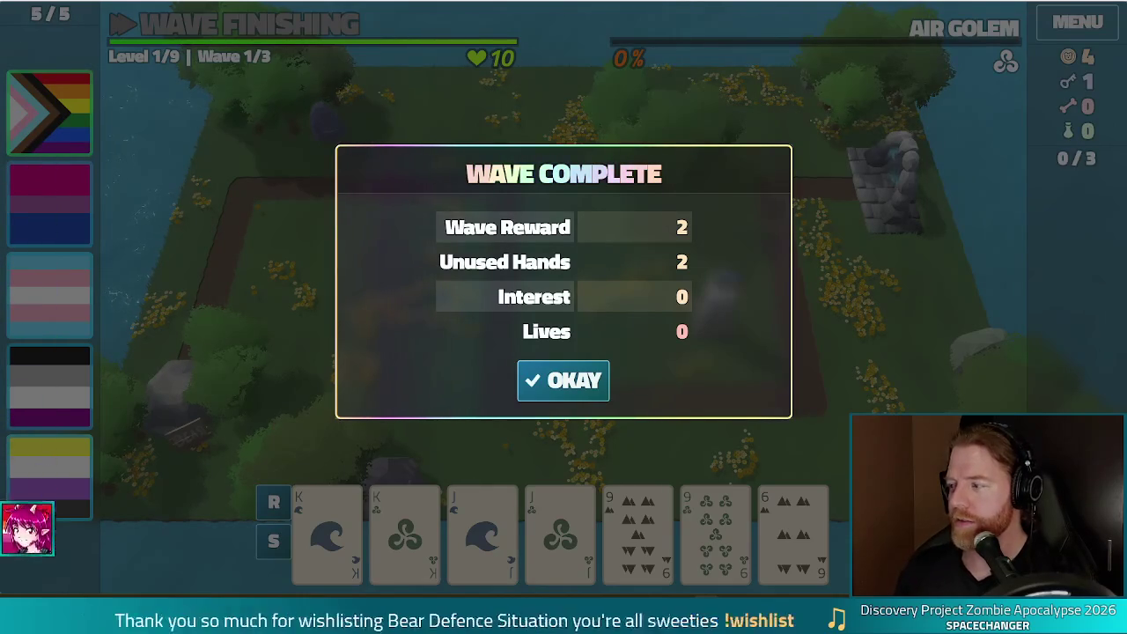
Dismiss the Wave Complete summary, stop the game with F11 and go back to tower_wind.gd
click(539, 381)
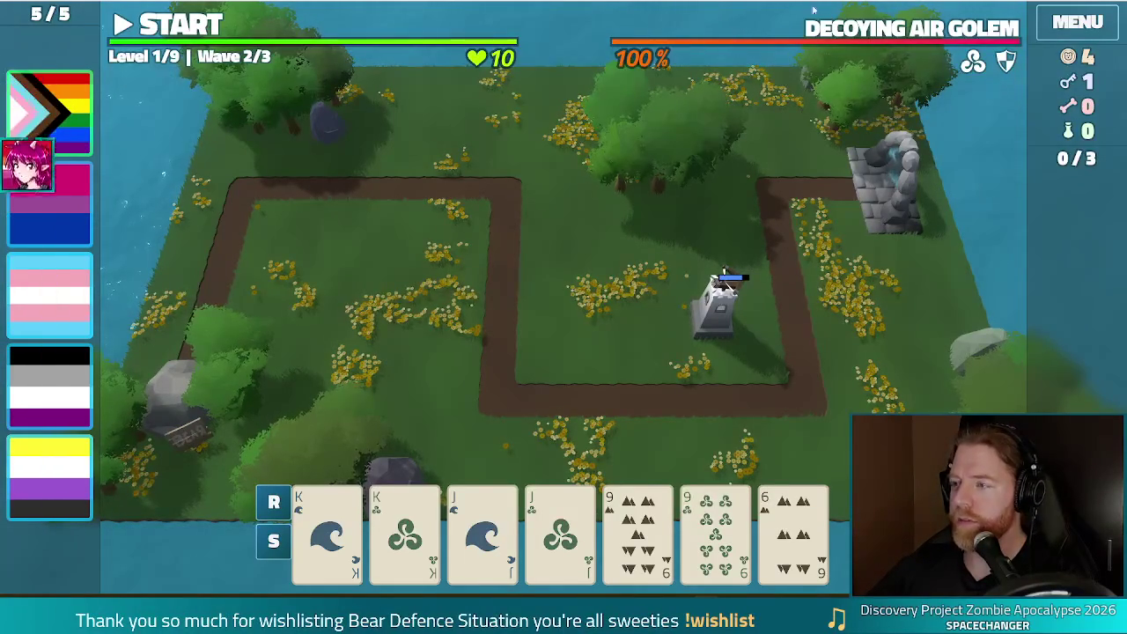
key(F11)
click(886, 91)
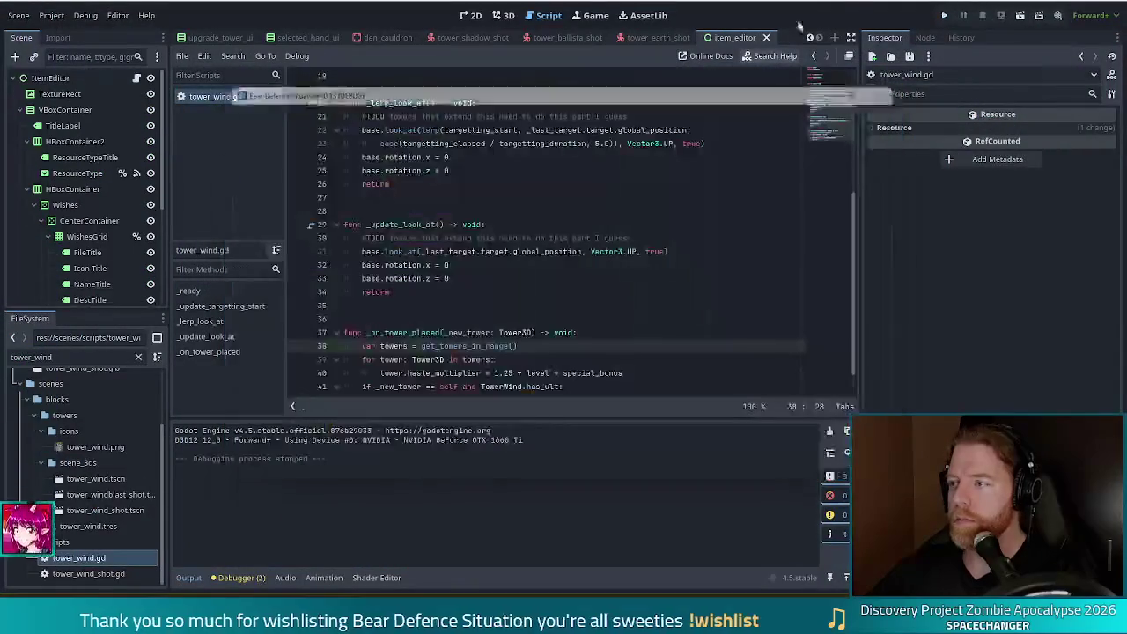
click(486, 264)
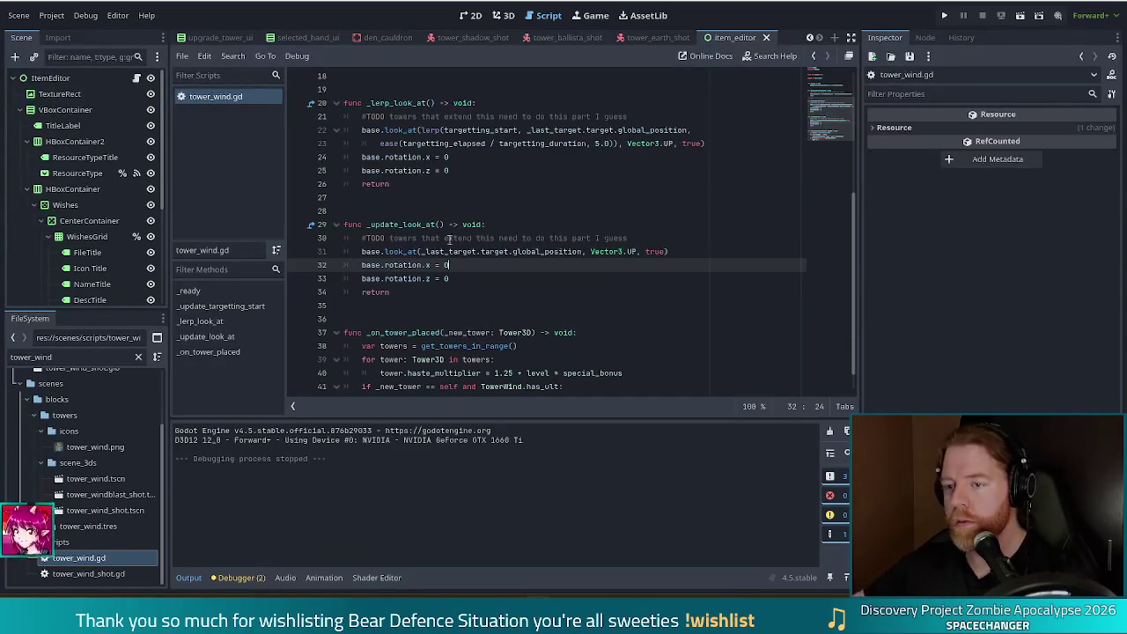
scroll(414, 299, down, 1)
click(401, 346)
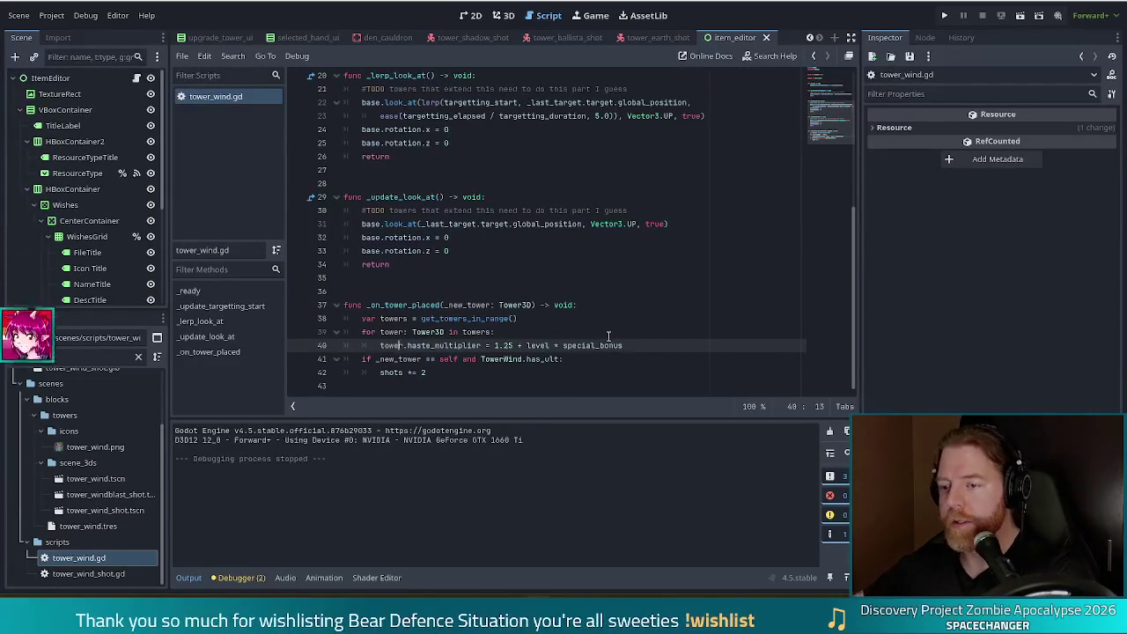
click(519, 359)
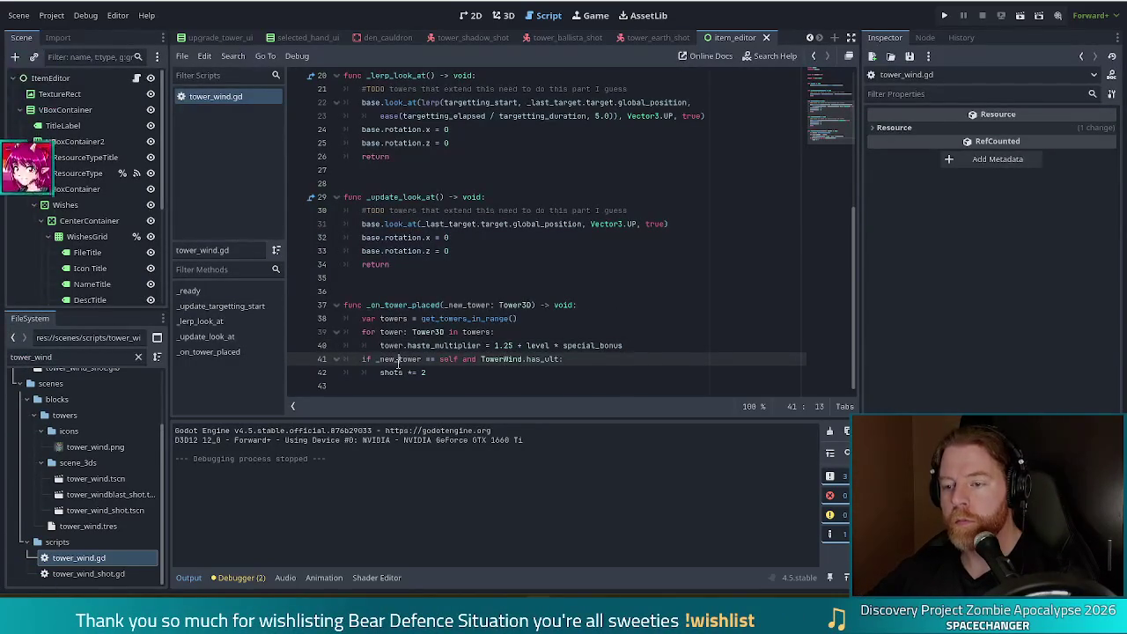
click(458, 376)
mouse_move(567, 359)
mouse_down()
mouse_move(440, 361)
mouse_move(482, 361)
mouse_up()
click(387, 372)
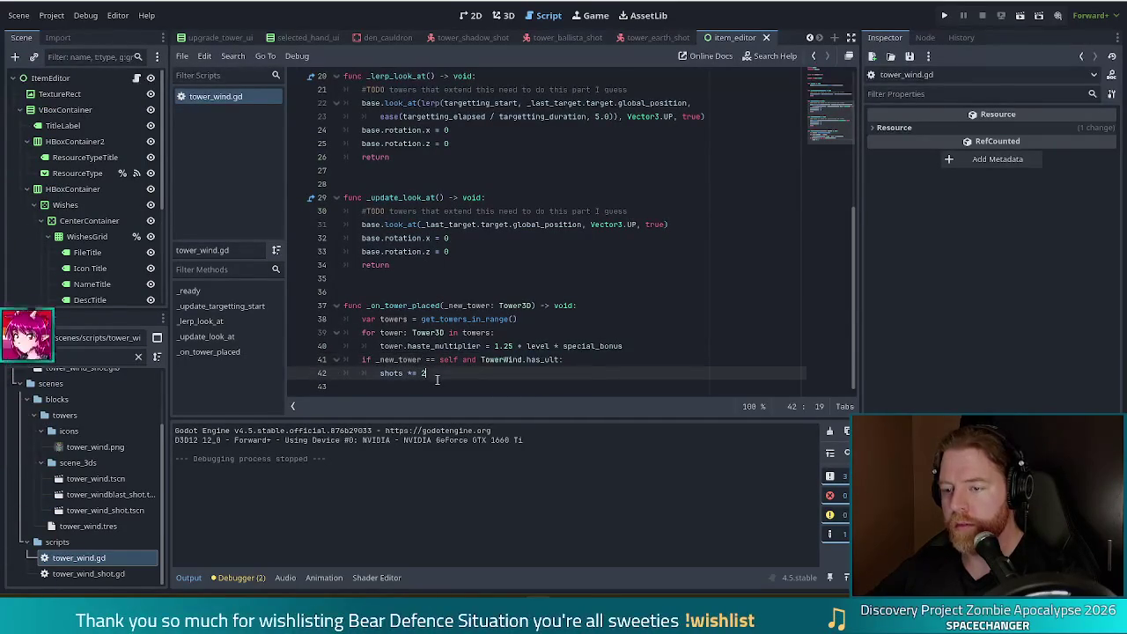
click(491, 345)
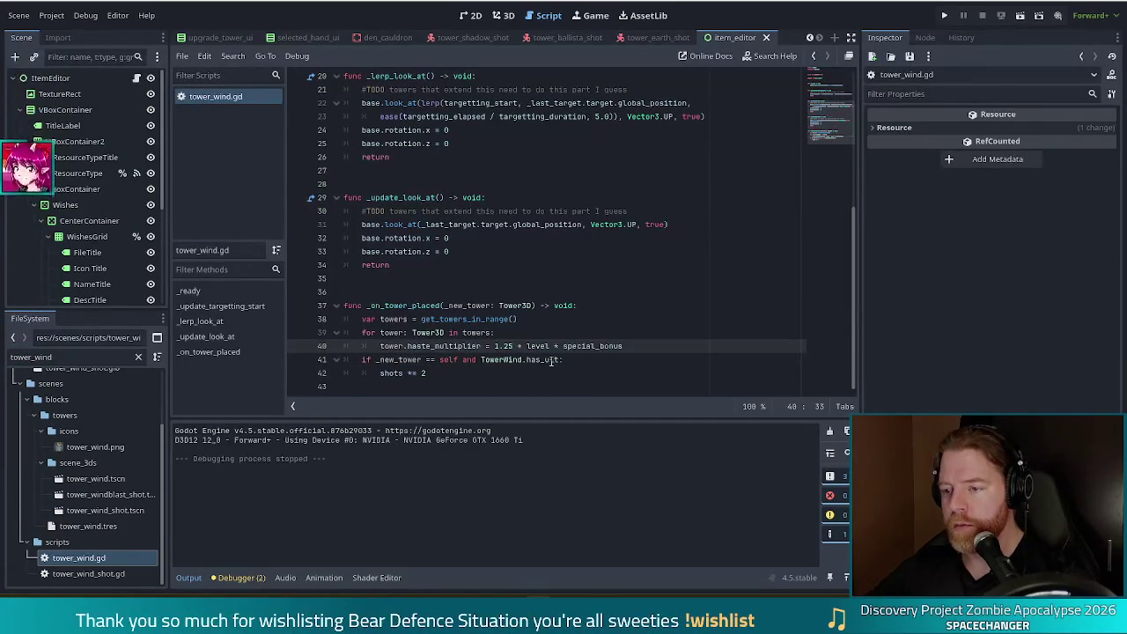
click(556, 359)
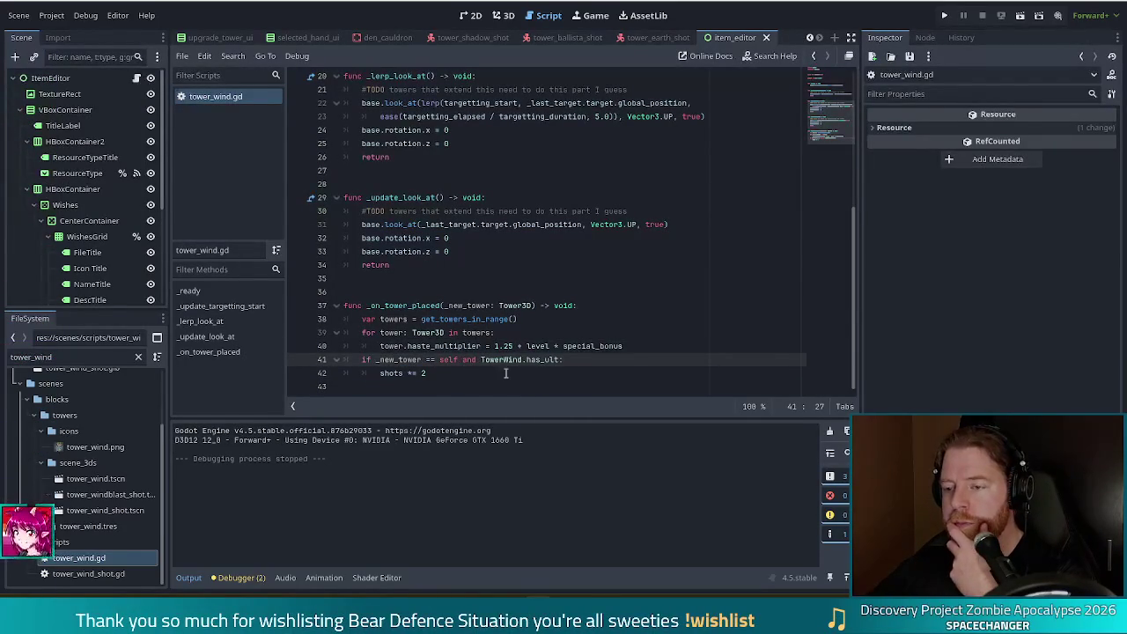
key(Down)
shift+click(480, 359)
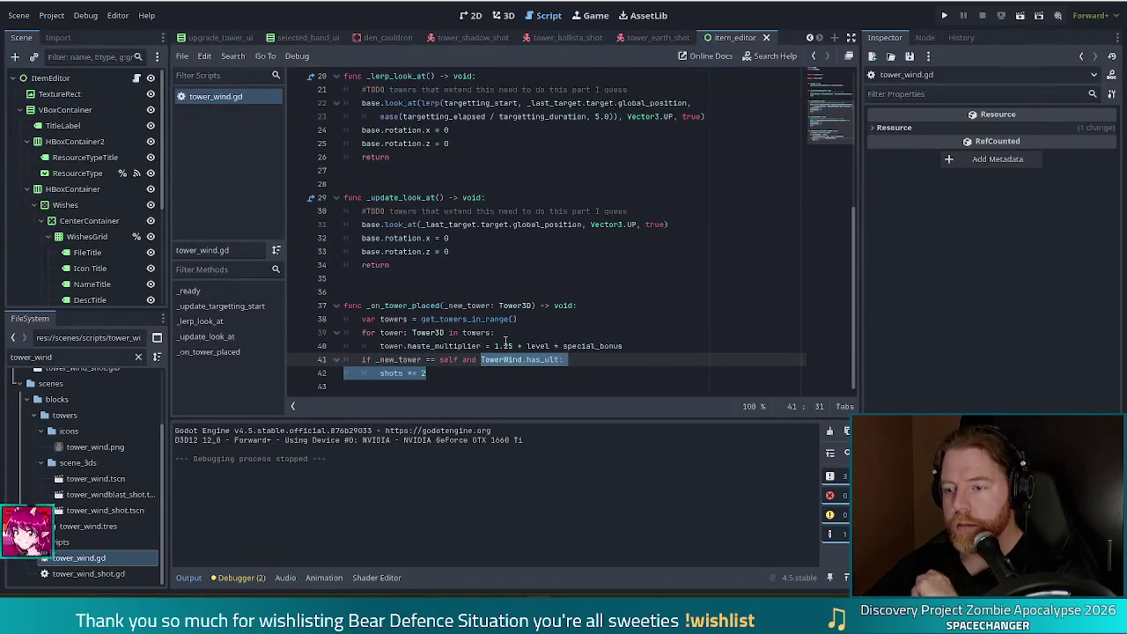
drag(563, 359, 484, 366)
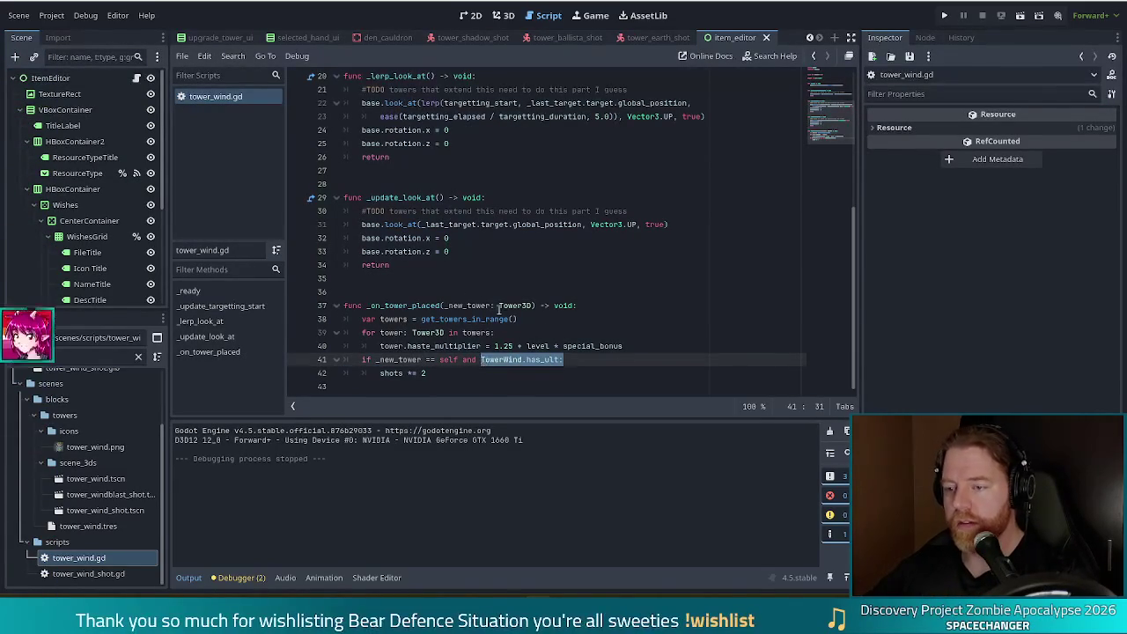
click(498, 305)
key(ctrl+shift+f)
Search all files for towerwind.has_ult and open the tower_3d.gd match at line 312
text(towerwind.hasu)
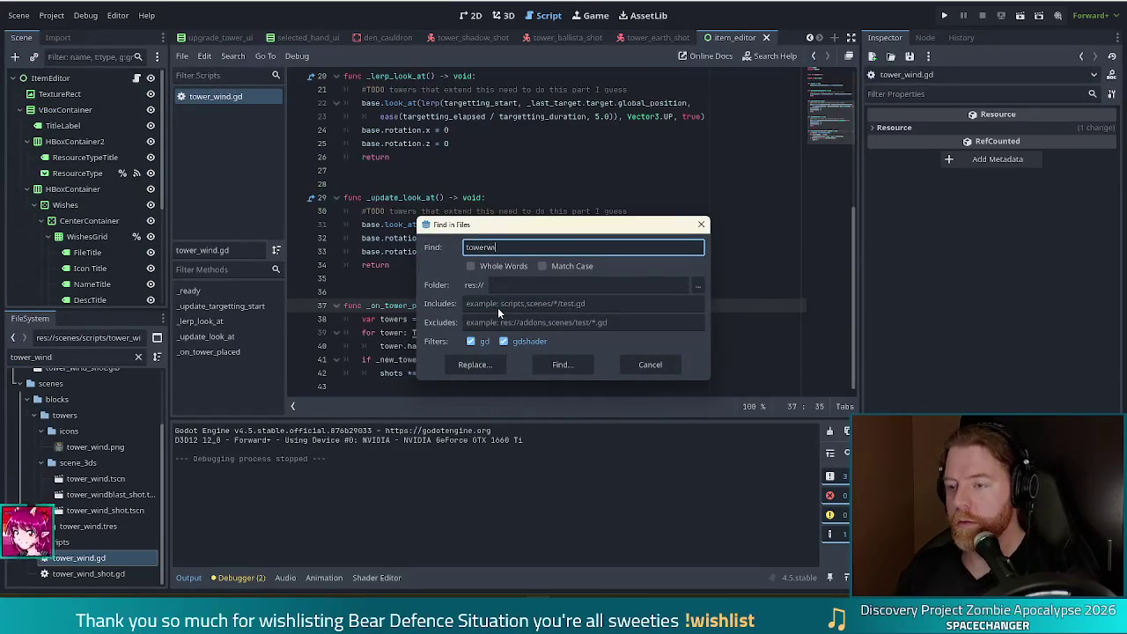
key(BackSpace)
text(_ult)
key(Return)
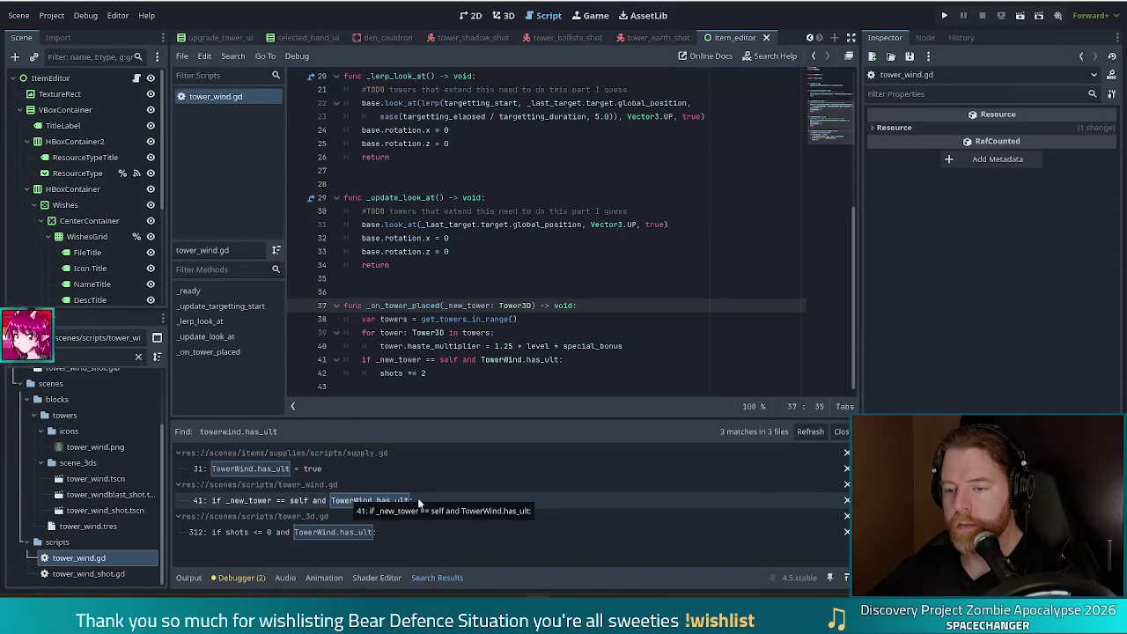
click(349, 532)
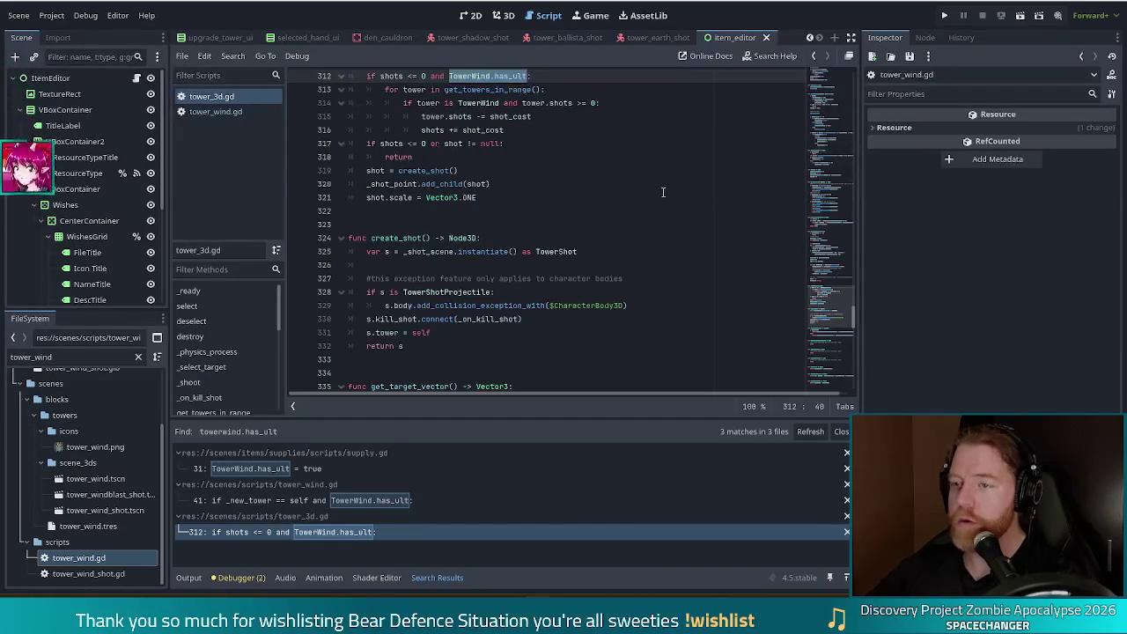
Review tower_3d.gd's _load_shot, checking the shots line 317, shot.scale line 321, then has_ult on 312
scroll(574, 232, up, 1)
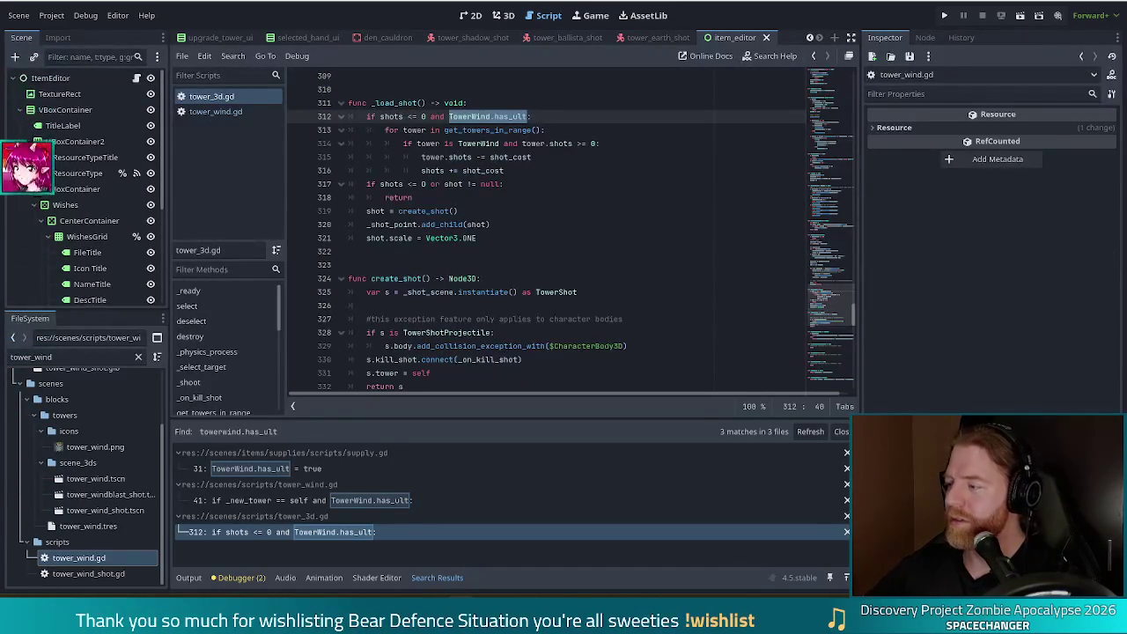
click(534, 183)
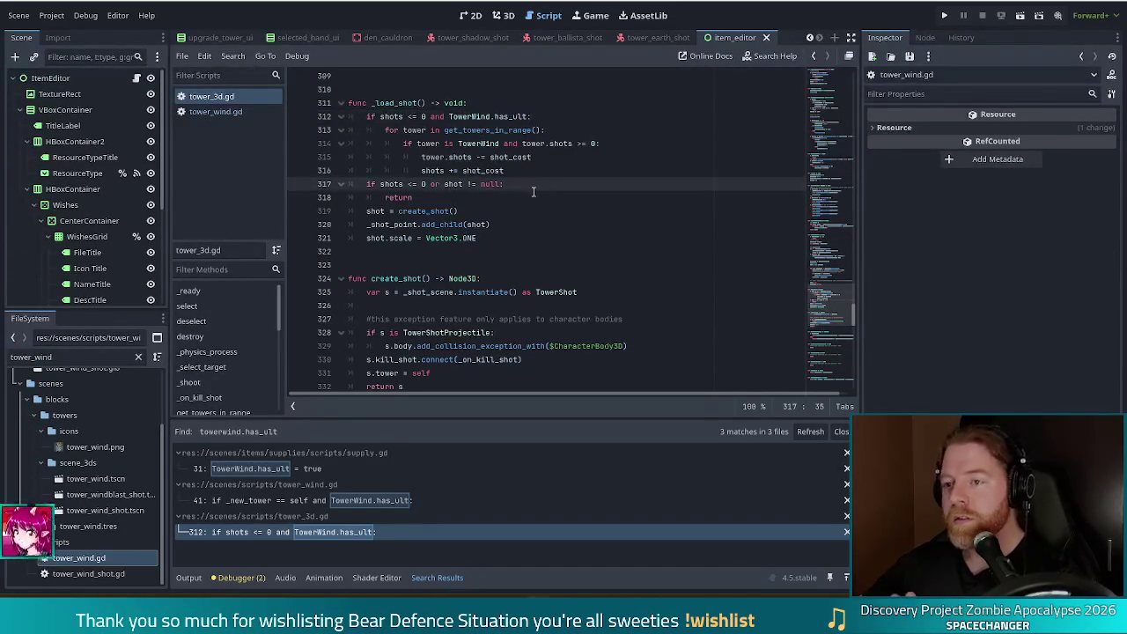
click(467, 239)
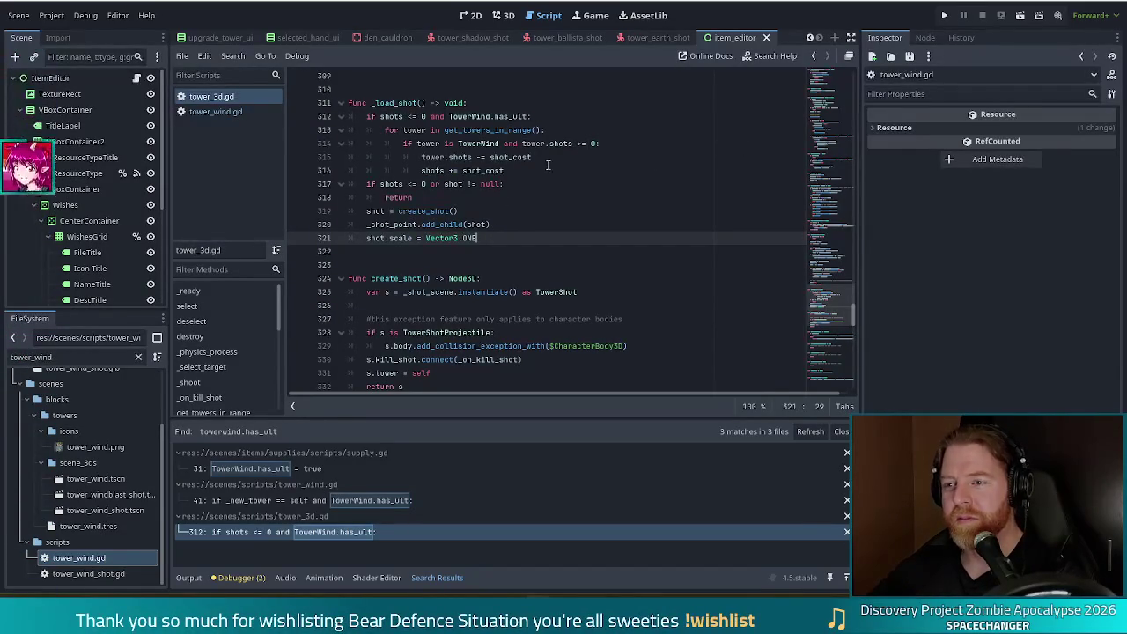
click(543, 117)
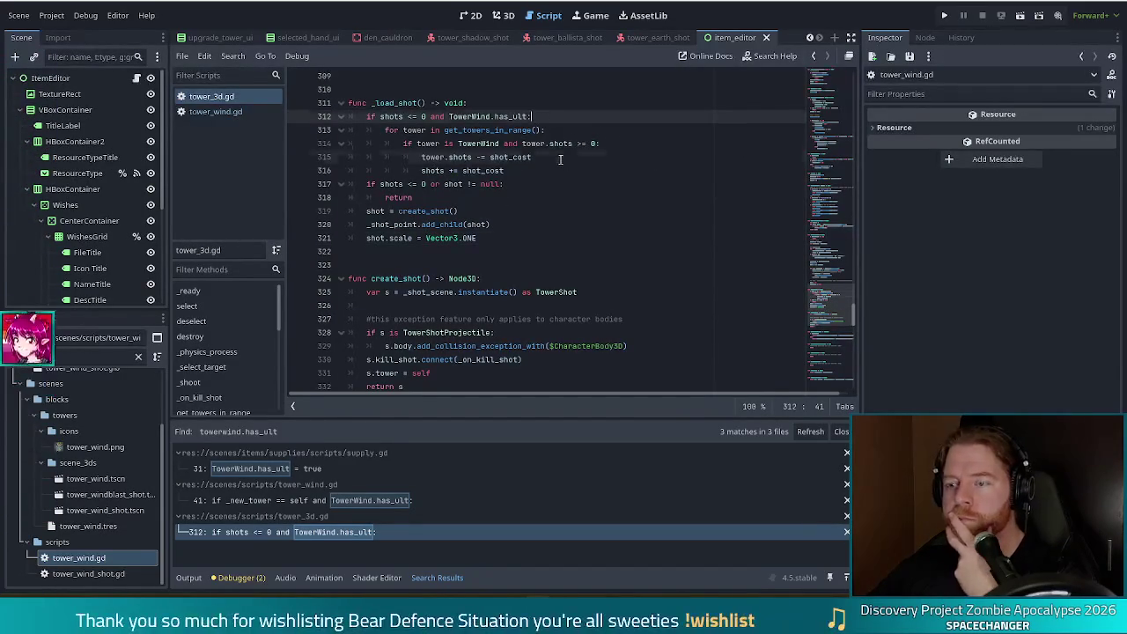
click(560, 158)
click(478, 130)
mouse_move(478, 130)
mouse_down()
mouse_move(599, 149)
mouse_move(546, 168)
mouse_up()
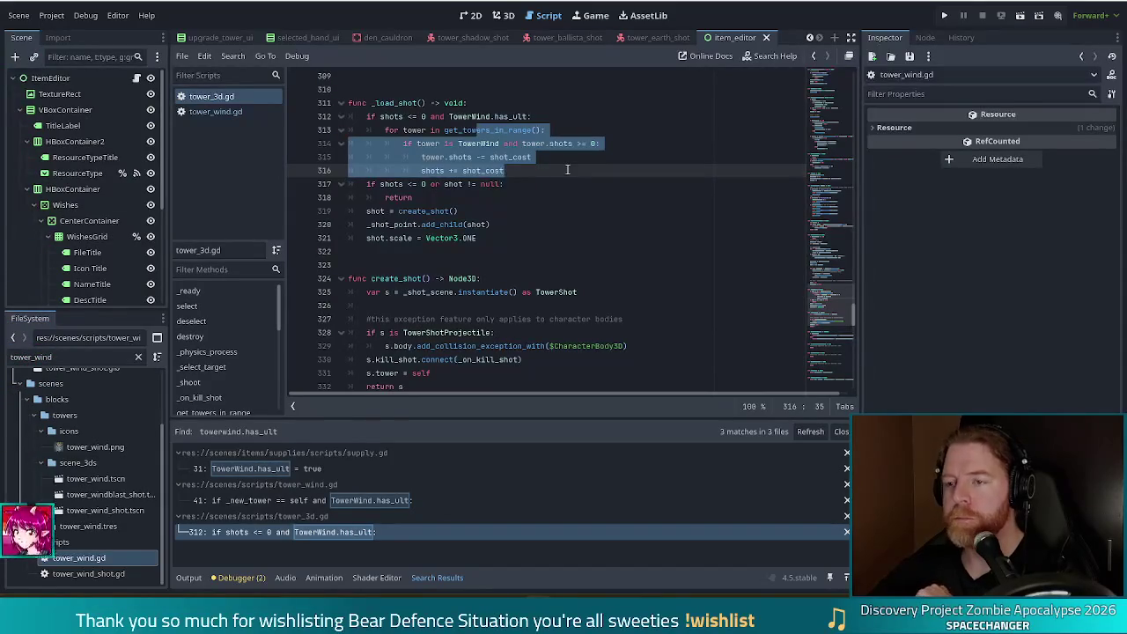
click(533, 171)
mouse_move(505, 131)
mouse_down()
mouse_move(535, 130)
mouse_move(491, 130)
mouse_move(550, 132)
mouse_up()
click(548, 131)
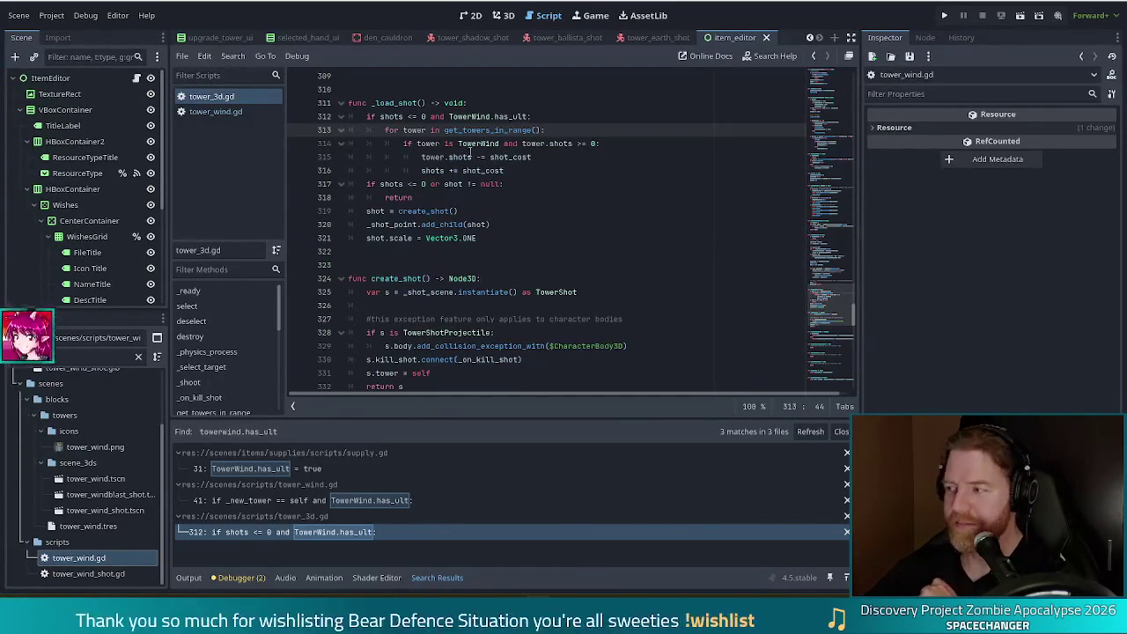
mouse_move(464, 164)
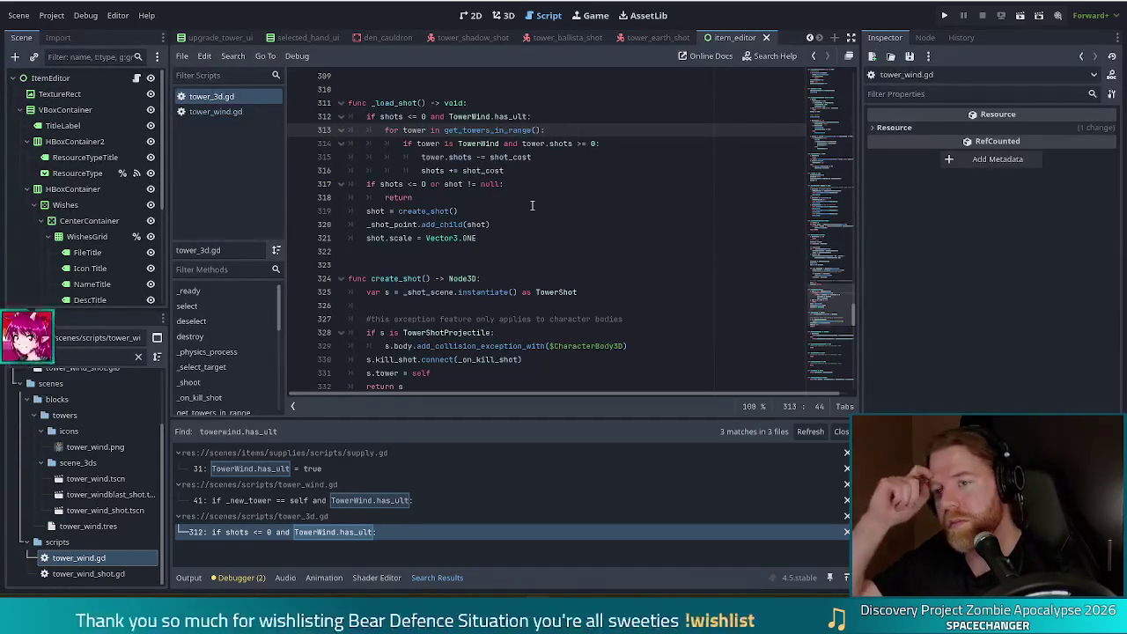
key(Down)
key(Down)
key(Down)
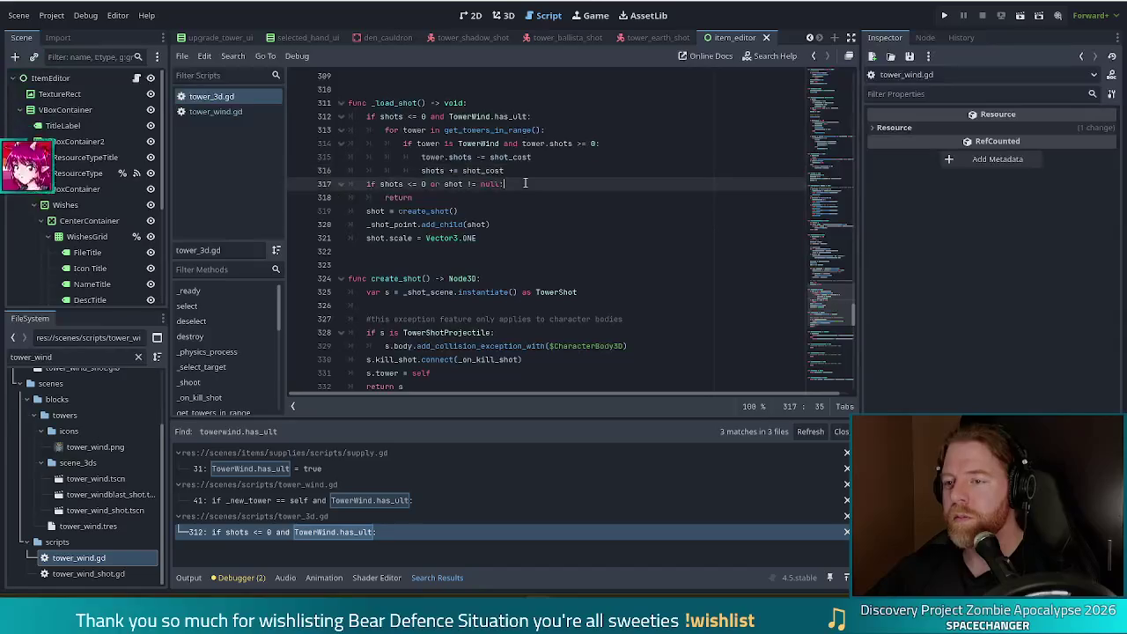
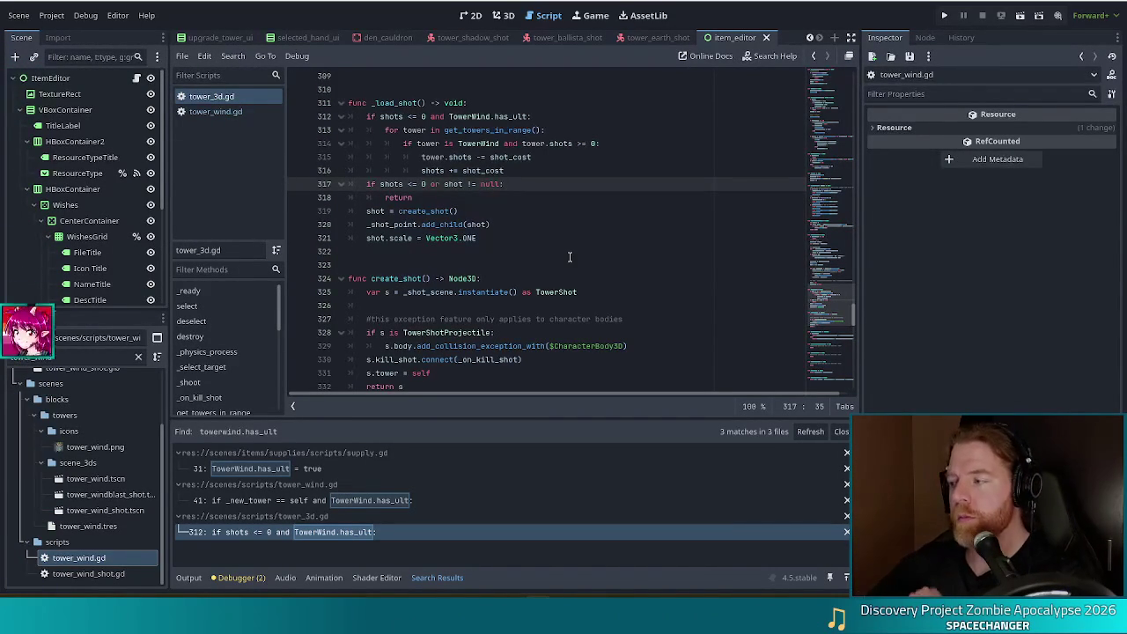
Select the has_ult check and shot-borrowing loop lines 312–316 in _load_shot
drag(428, 118, 553, 171)
click(540, 174)
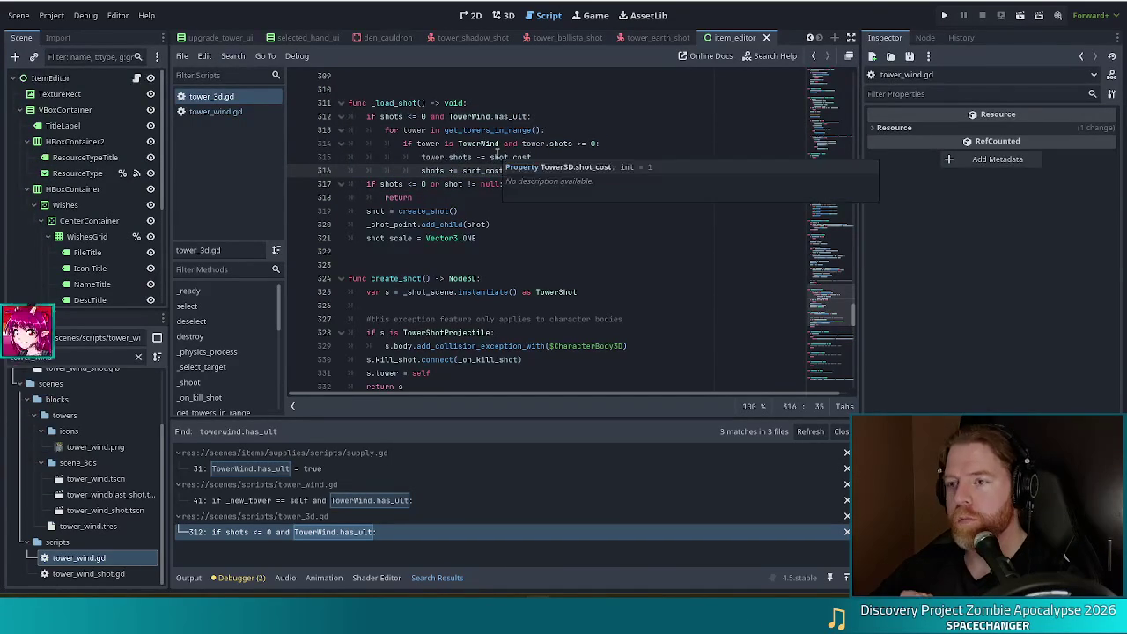
click(600, 118)
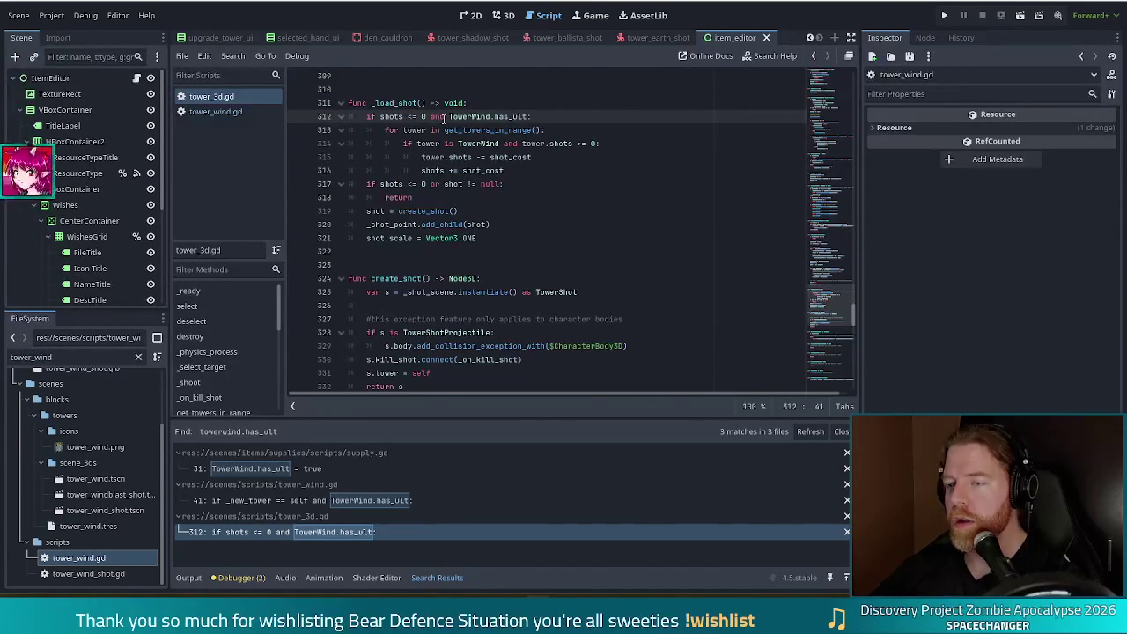
mouse_move(448, 117)
mouse_down()
mouse_move(534, 116)
mouse_move(546, 143)
mouse_move(529, 116)
mouse_up()
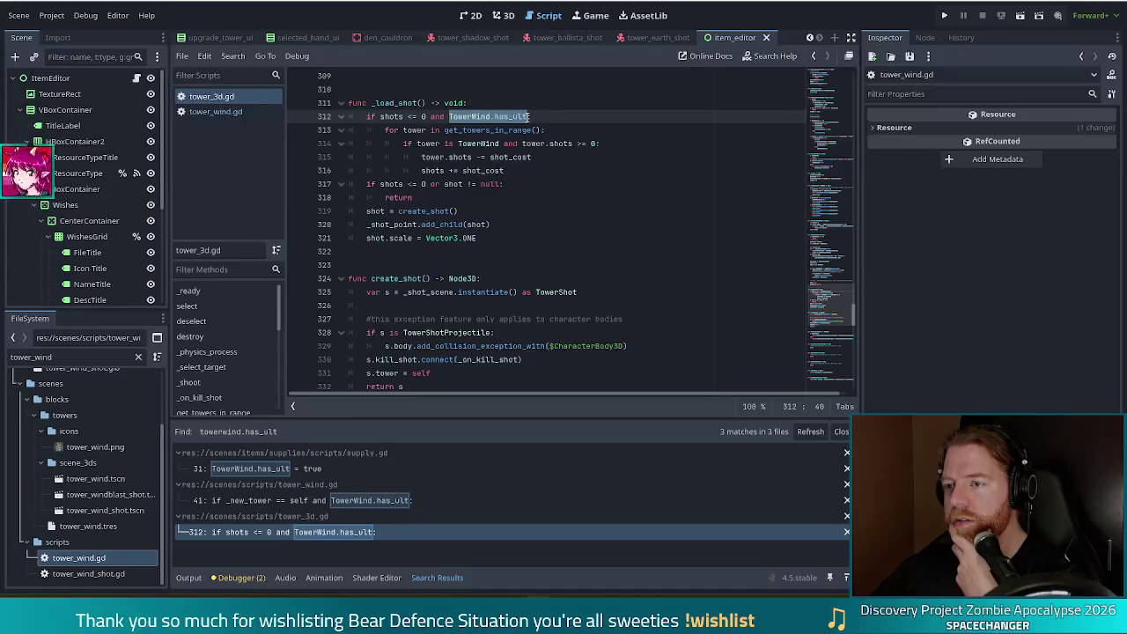
drag(529, 116, 543, 130)
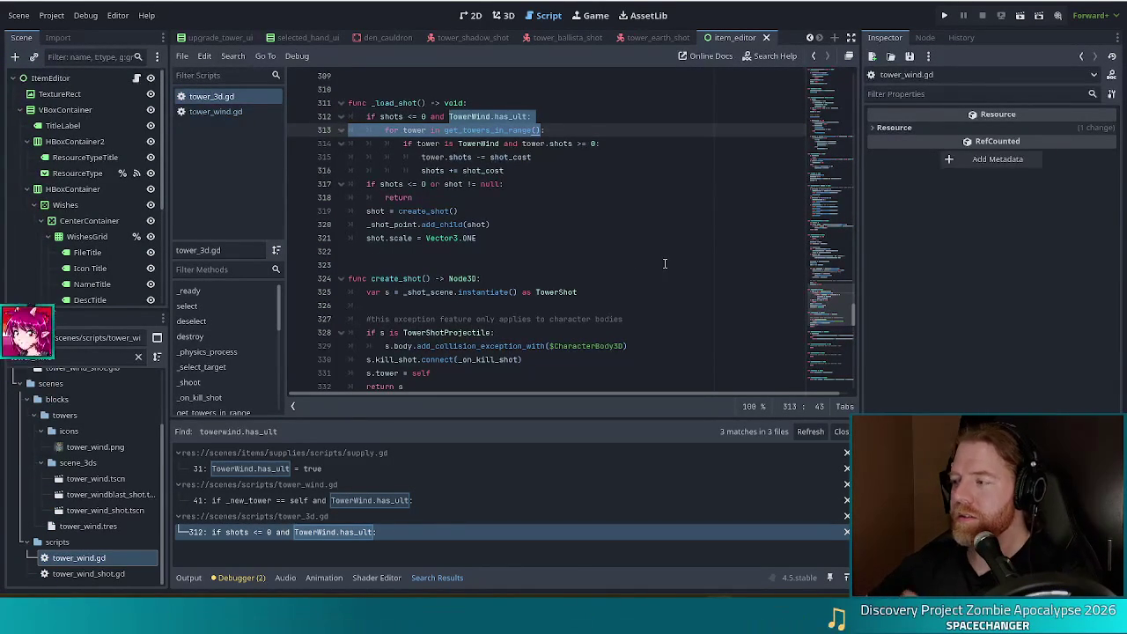
key(Down)
key(Down)
key(Down)
Step through lines 313–316, then scroll down to create_shot and get_target_vector
click(567, 130)
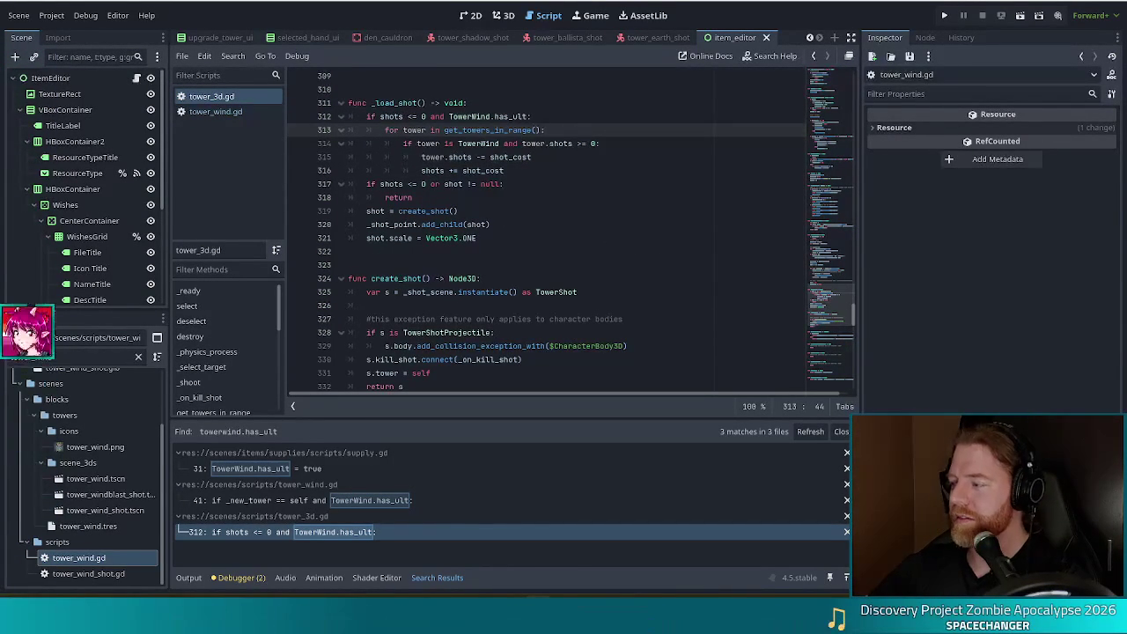
click(565, 160)
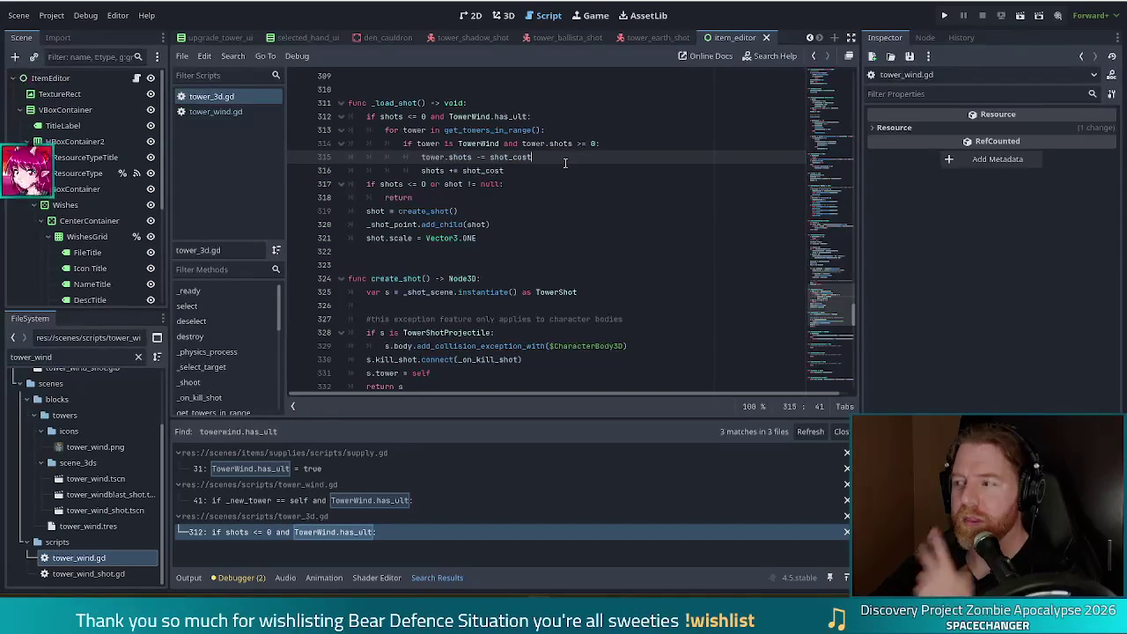
click(495, 171)
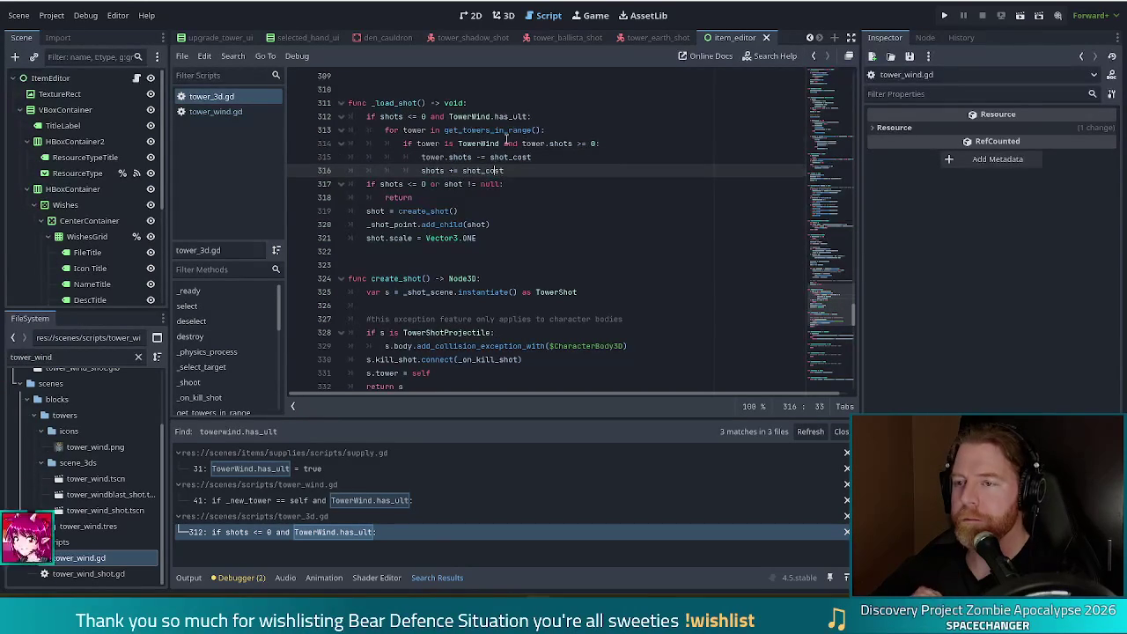
key(Up)
key(Up)
click(558, 132)
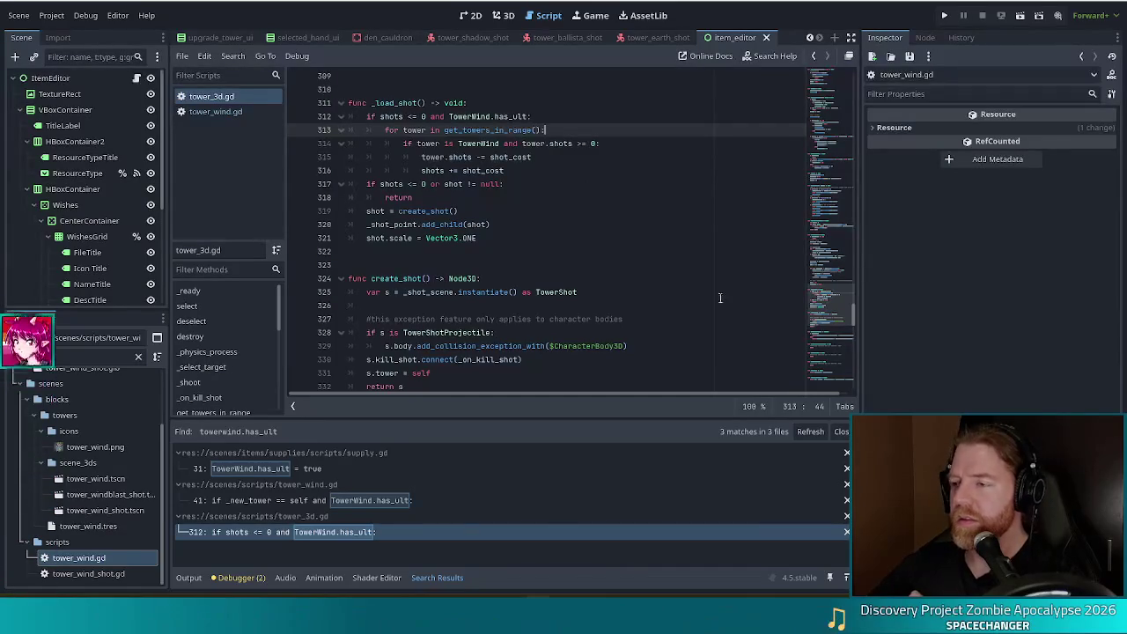
mouse_move(838, 302)
mouse_down()
mouse_move(831, 374)
mouse_move(832, 314)
mouse_up()
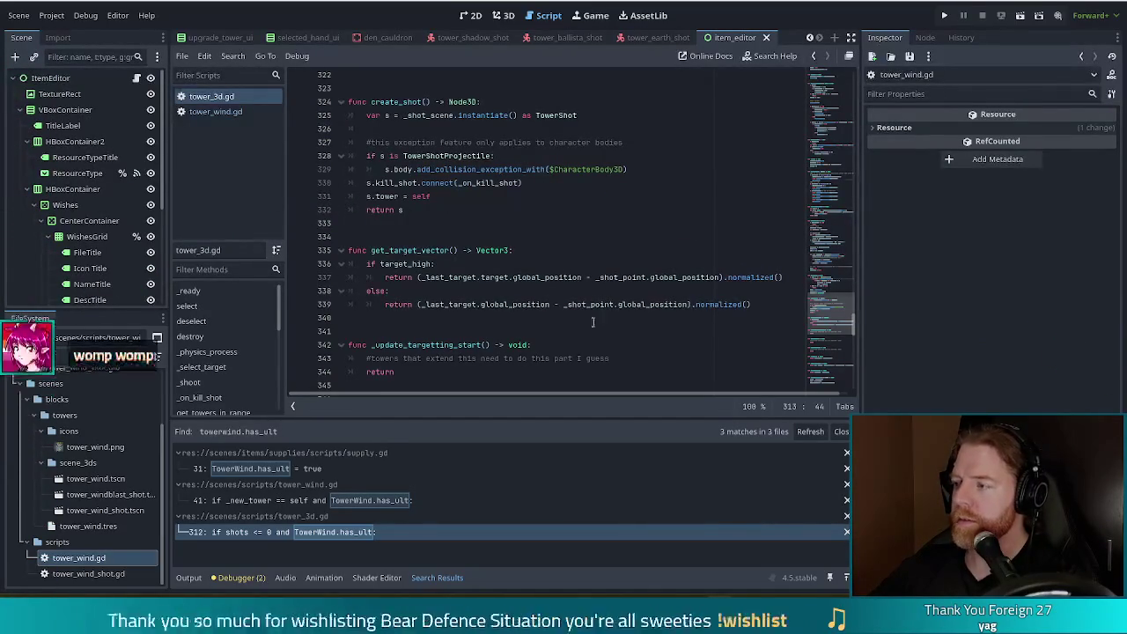
Inspect get_target_vector's return and target_high check lines
click(528, 278)
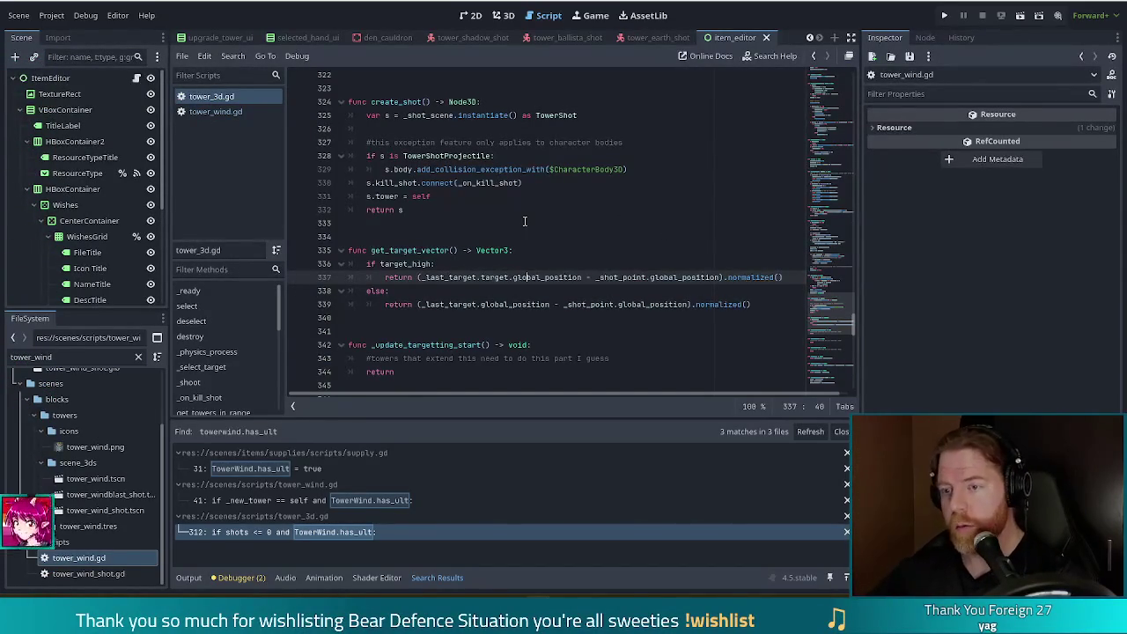
click(582, 257)
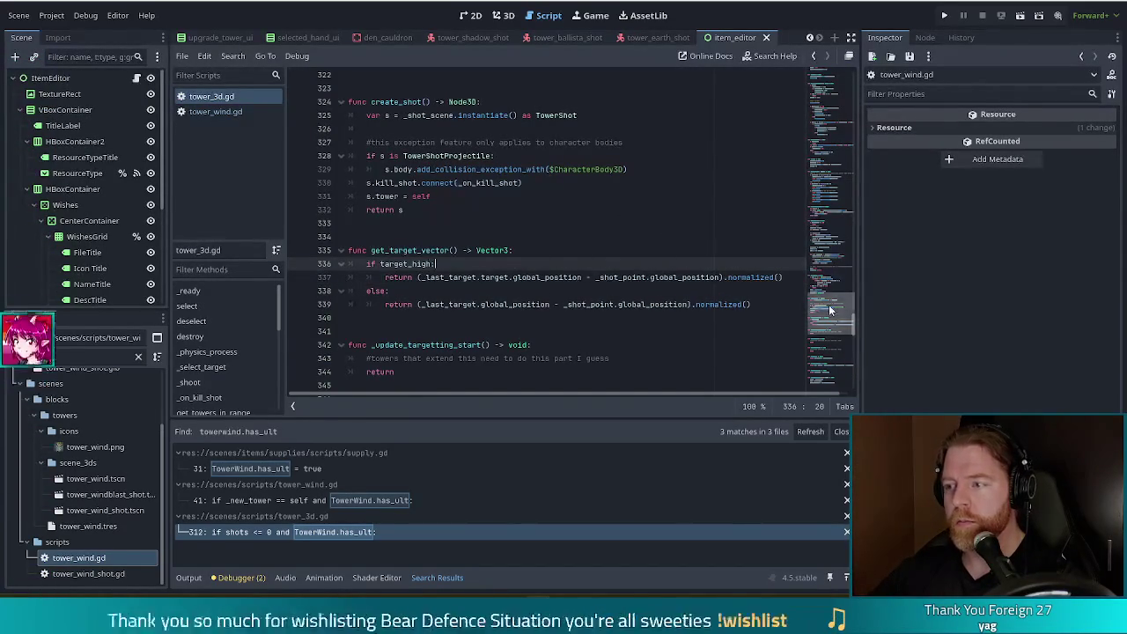
scroll(830, 303, up, 2)
scroll(830, 304, up, 3)
scroll(830, 299, down, 4)
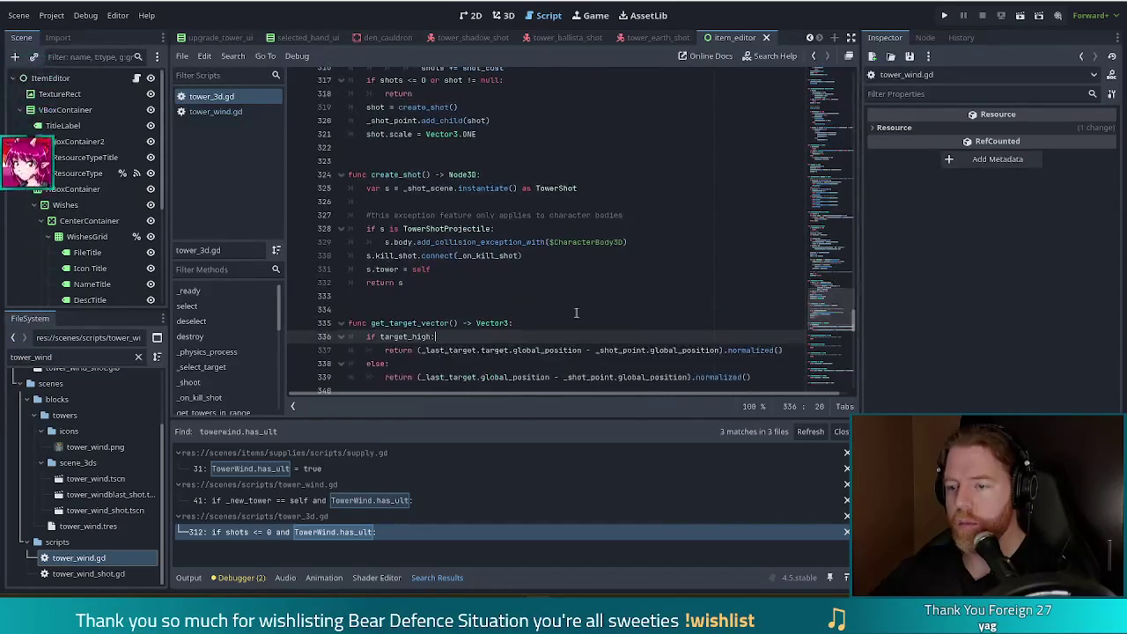
scroll(430, 282, down, 1)
Add two blank lines after create_shot and begin a new 'func' declaration
click(409, 256)
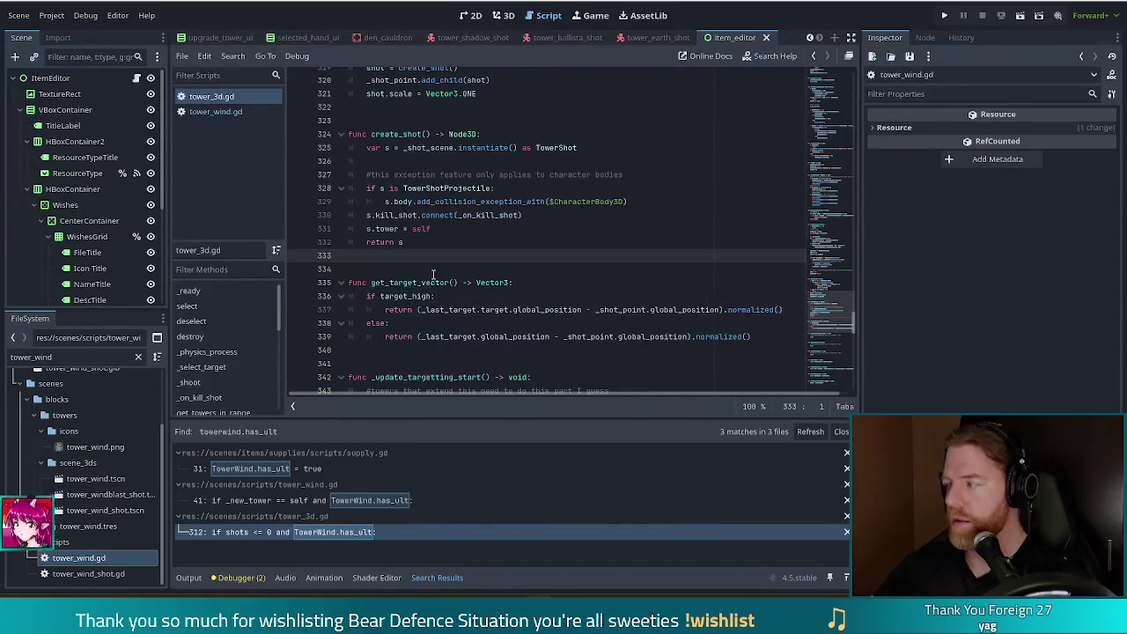
key(Return)
key(Return)
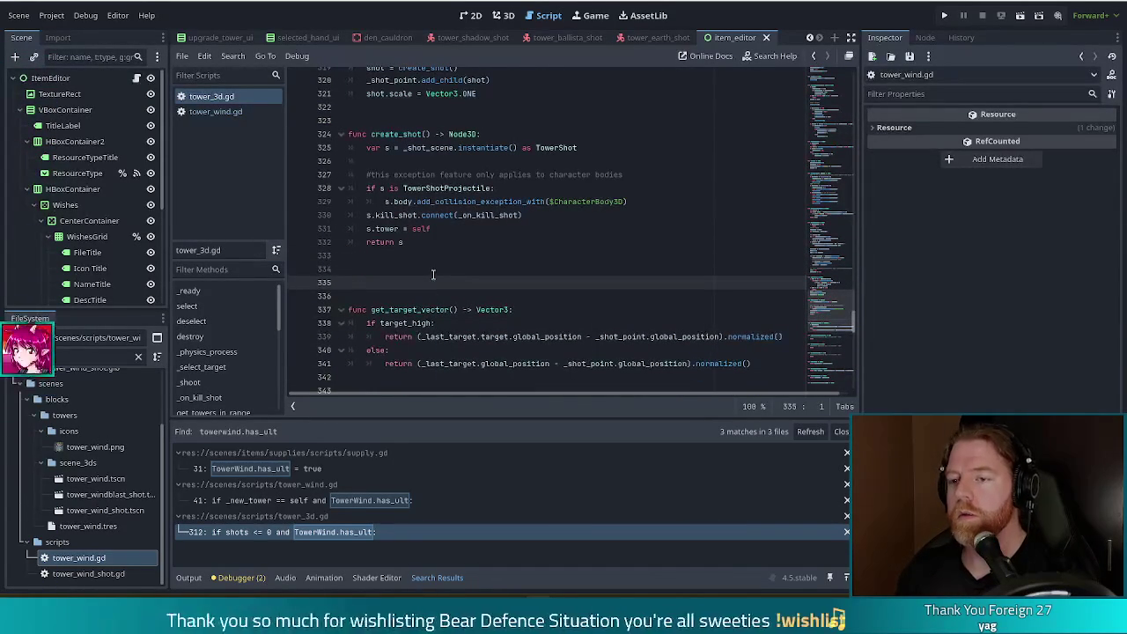
text(func)
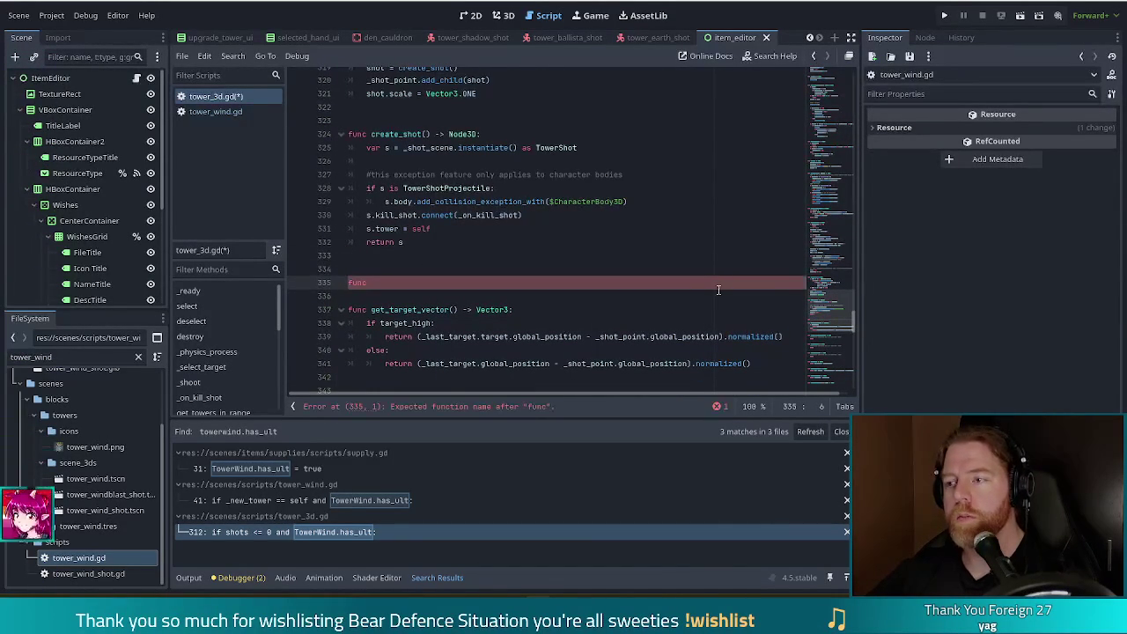
scroll(836, 307, up, 2)
scroll(836, 307, up, 20)
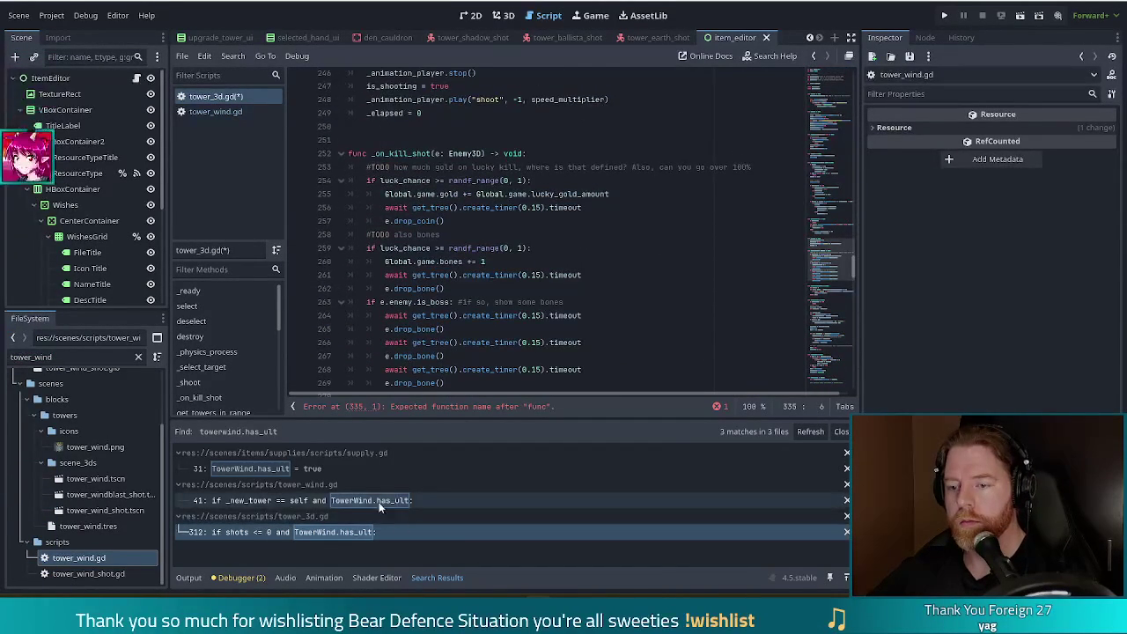
Jump from Search Results to the has_ult check on line 312 and review lines 315–317
click(348, 532)
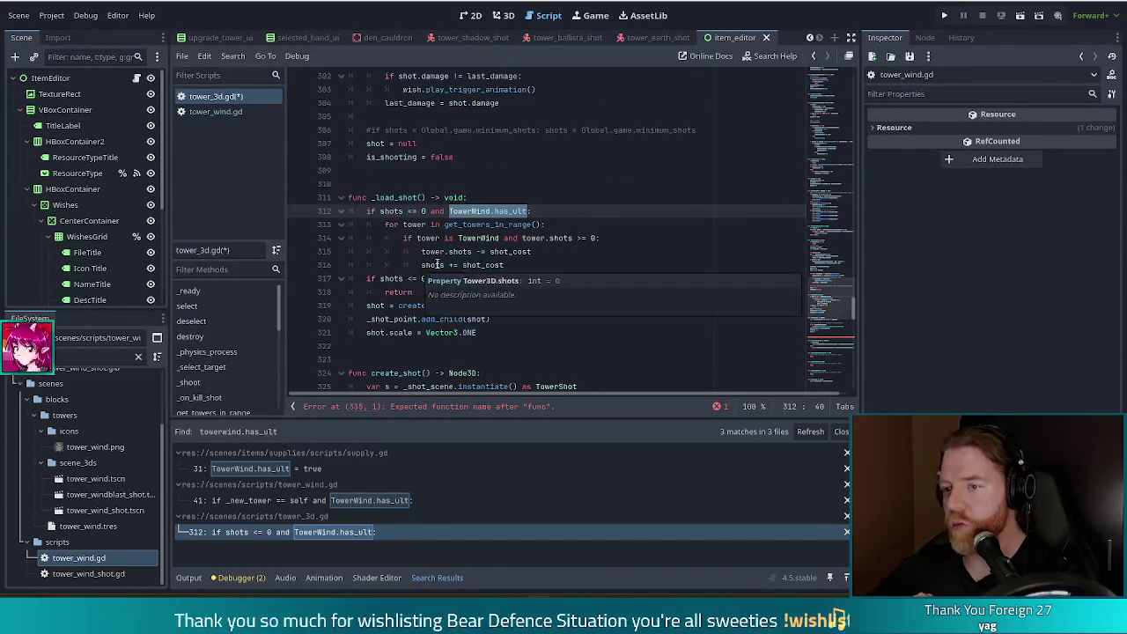
mouse_move(473, 227)
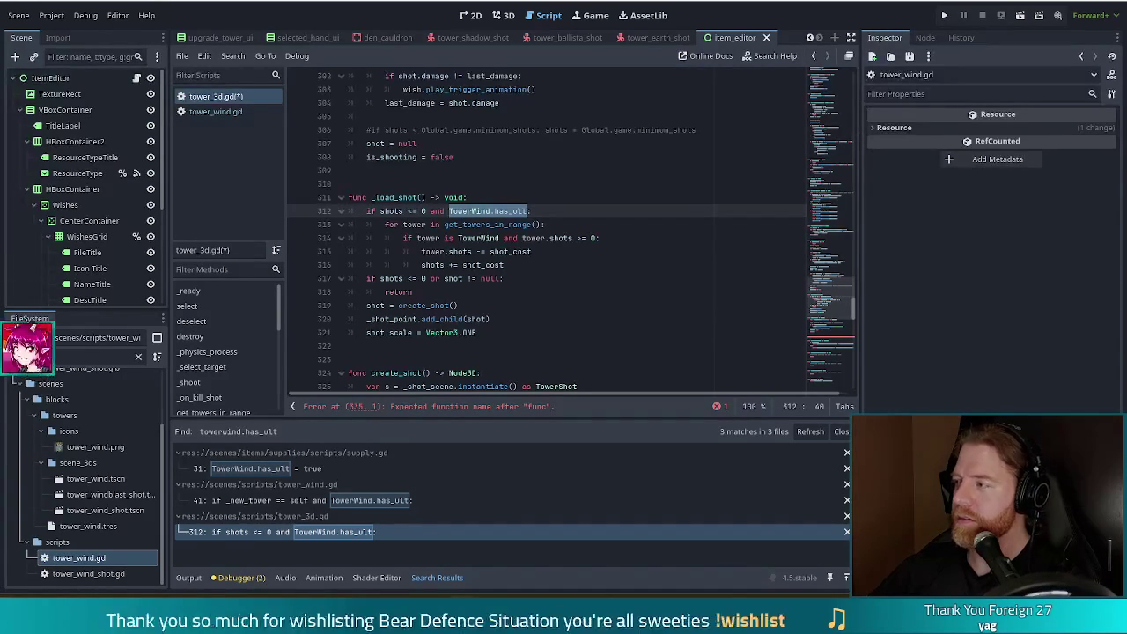
key(End)
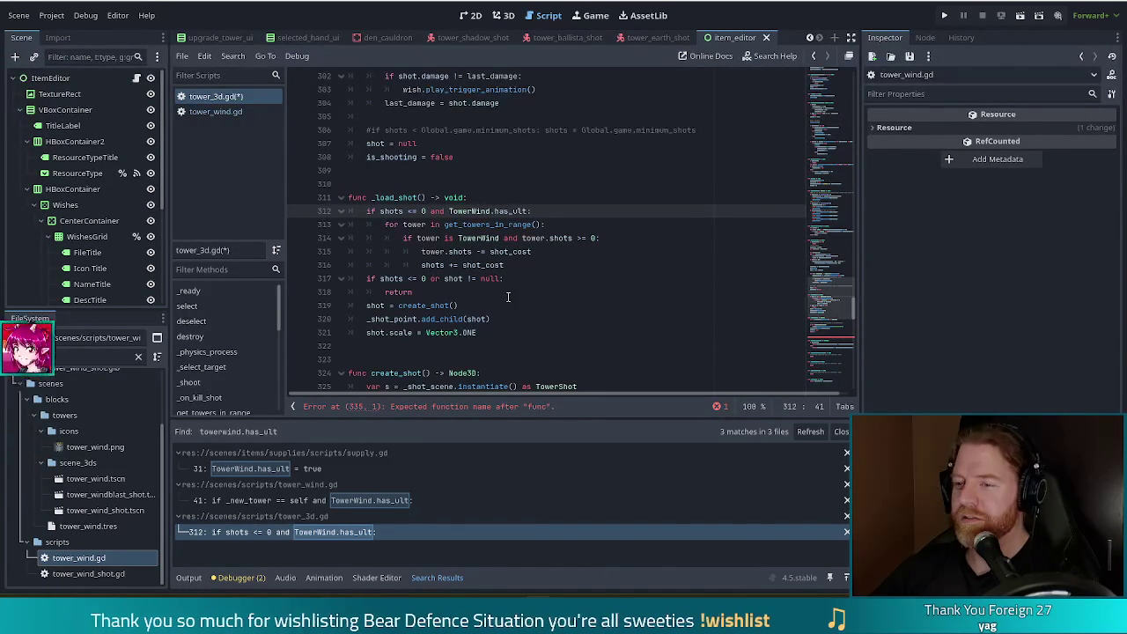
click(509, 278)
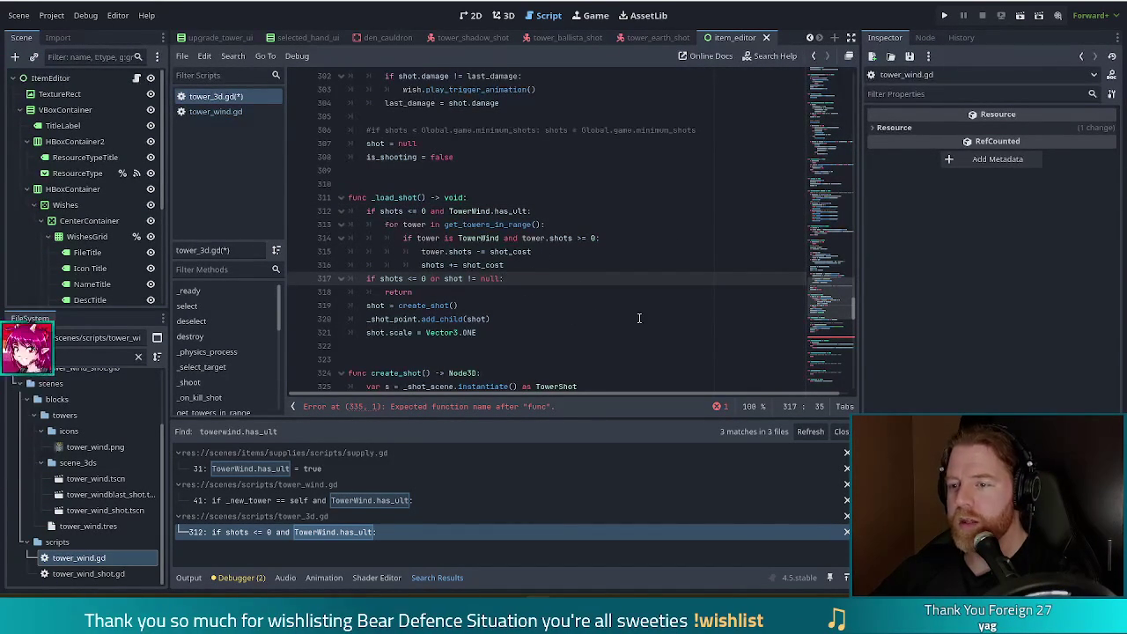
click(552, 251)
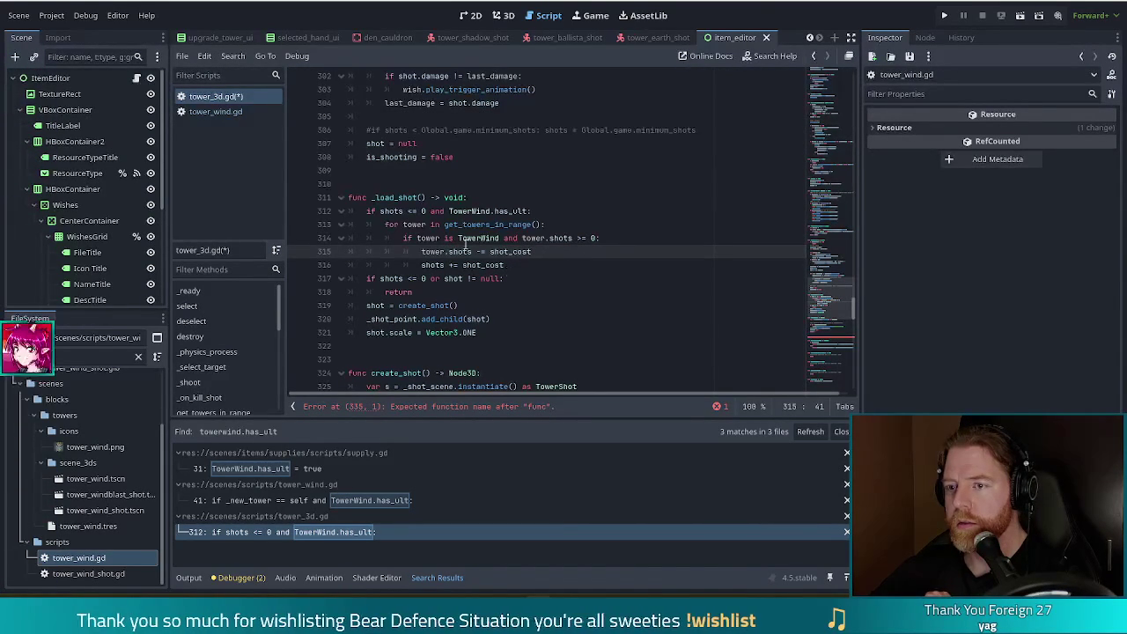
Walk through the for loop, shot check, create_shot call and TowerWind check on line 314
click(404, 225)
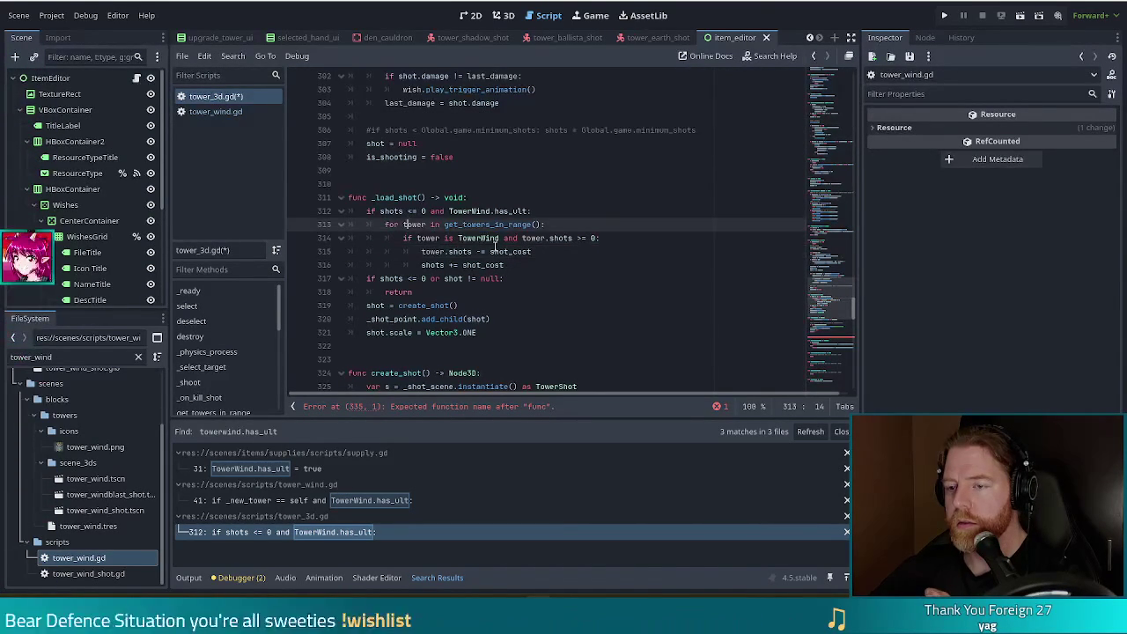
click(471, 279)
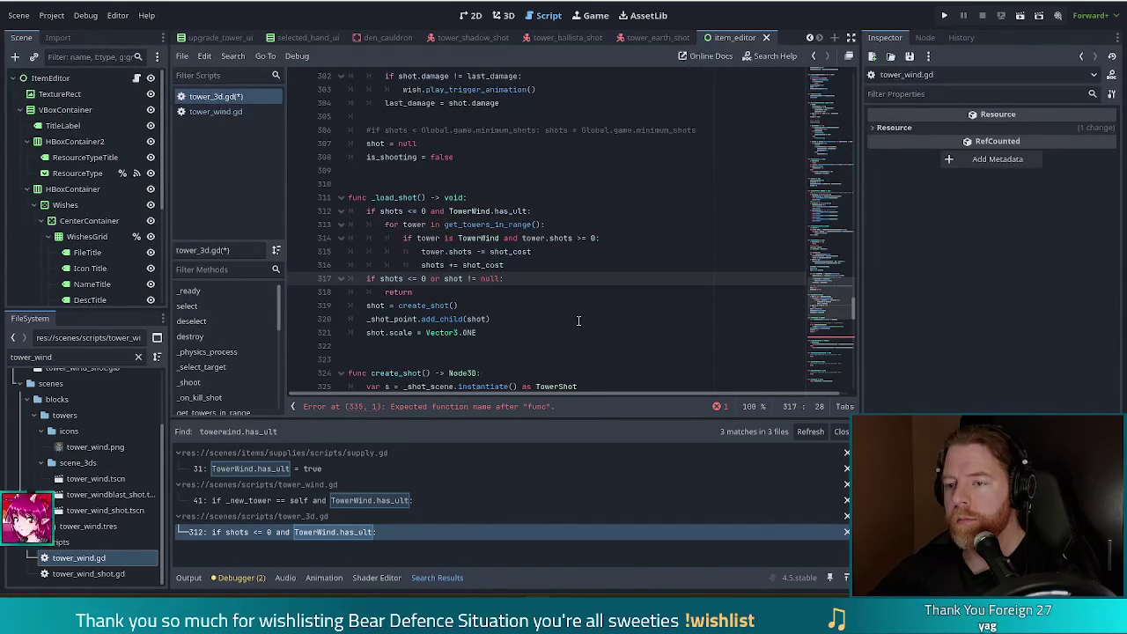
click(434, 305)
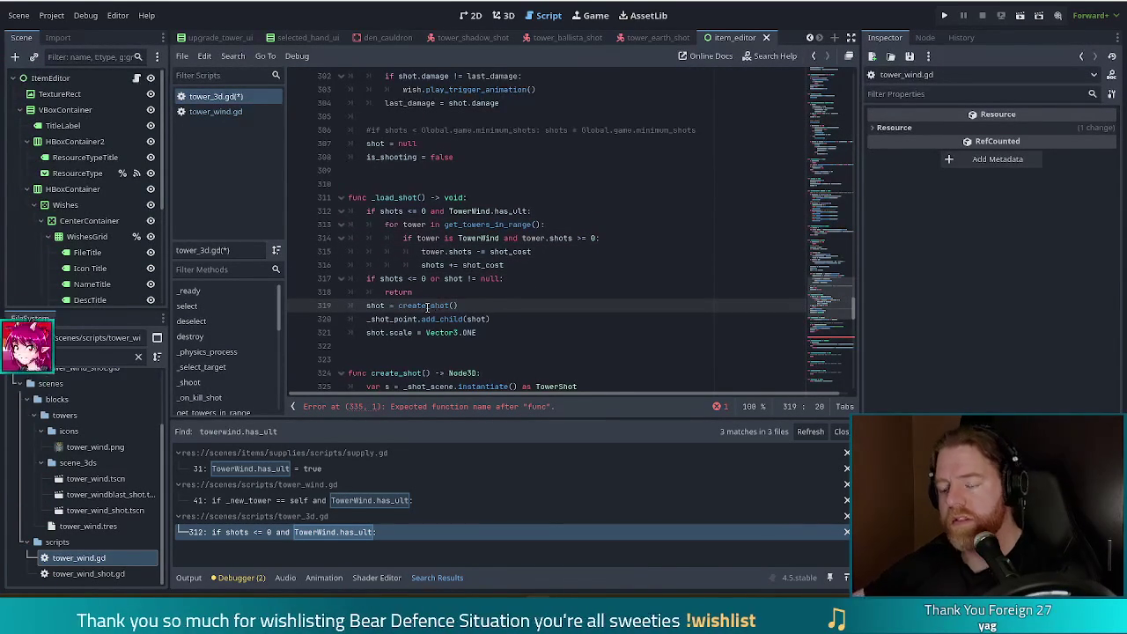
scroll(440, 314, down, 2)
scroll(441, 314, down, 2)
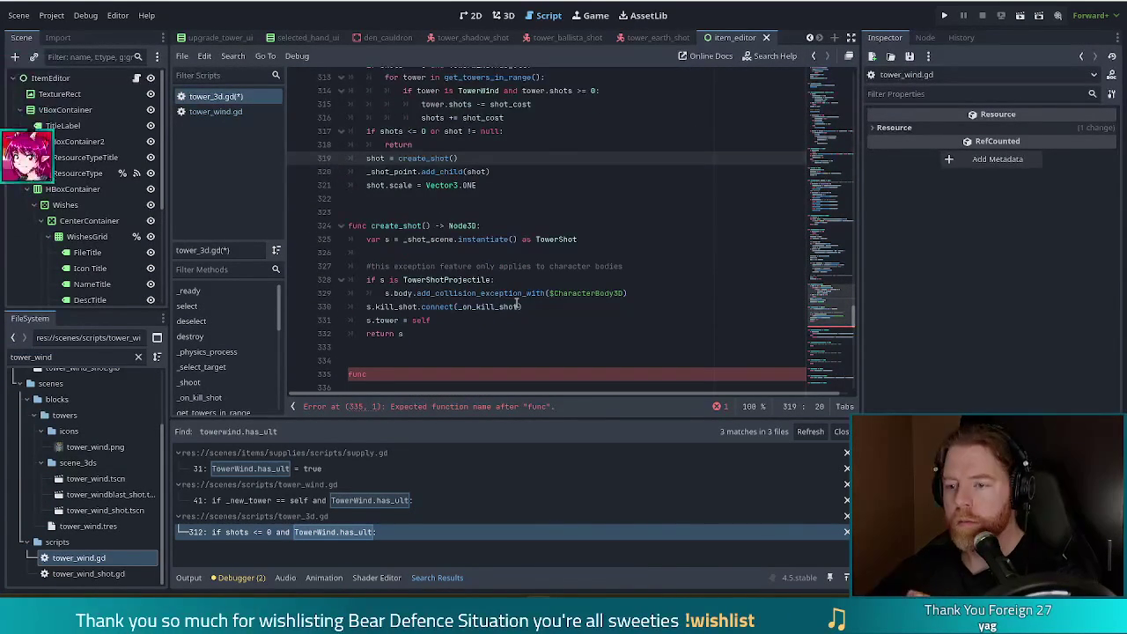
scroll(526, 299, up, 2)
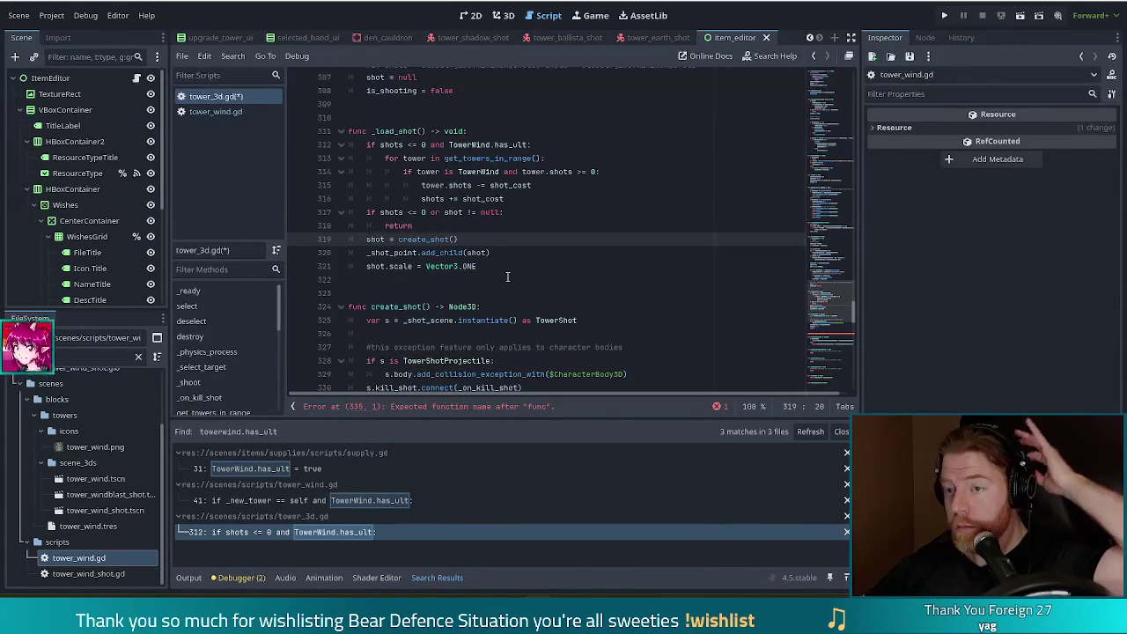
click(484, 171)
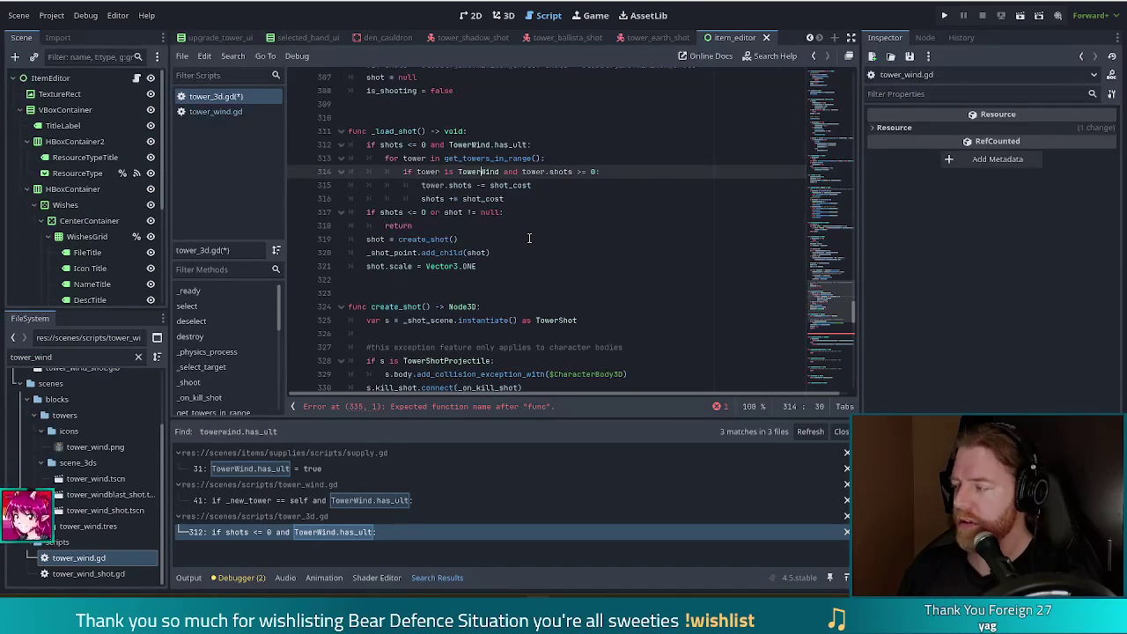
key(ctrl+f)
Search the script for 'shots -= sho', finding line 315, then scroll down toward line 335
text(shots)
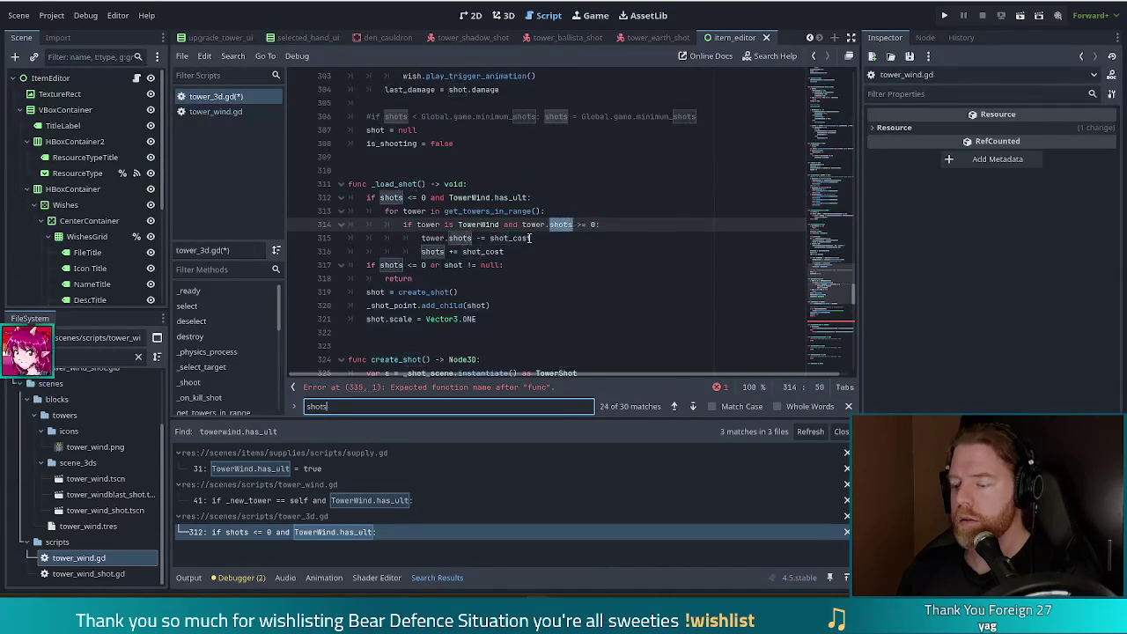
text( -= sho)
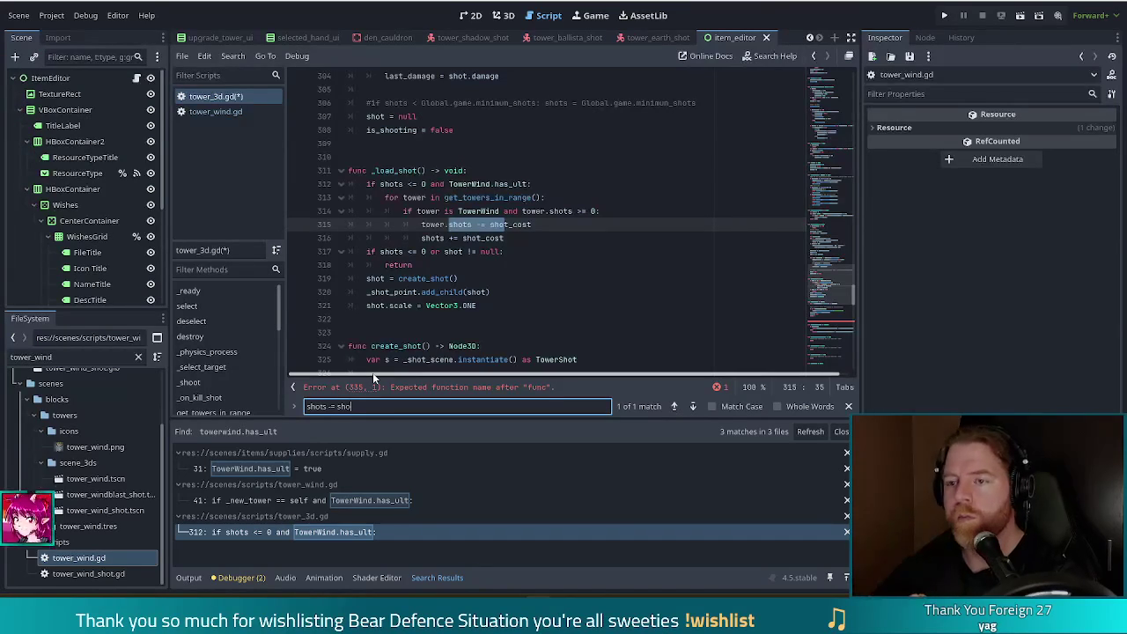
scroll(502, 271, up, 1)
click(500, 275)
scroll(496, 280, down, 3)
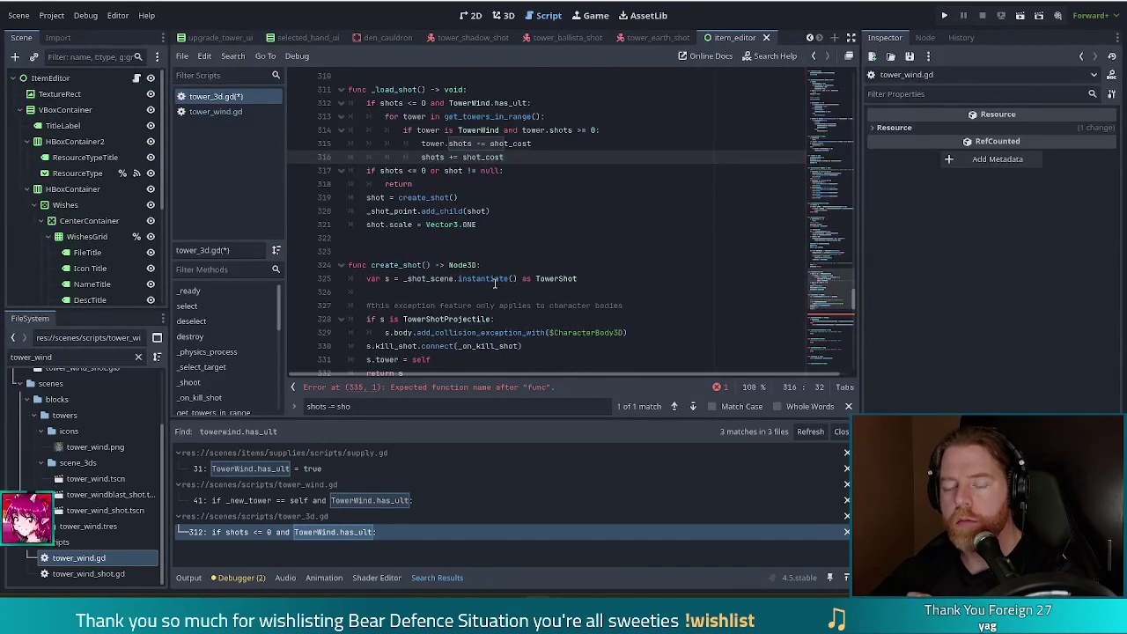
scroll(496, 243, down, 2)
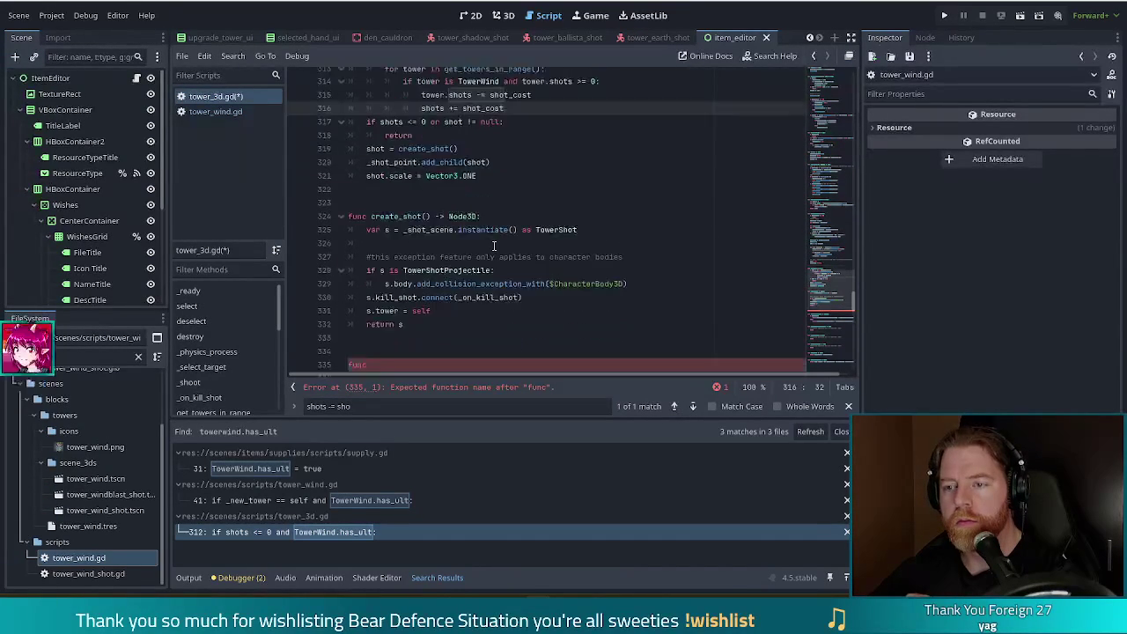
Delete the stray 'func' at line 335, keep one blank line after 'return s', and save
double_click(356, 332)
key(BackSpace)
key(BackSpace)
key(BackSpace)
key(BackSpace)
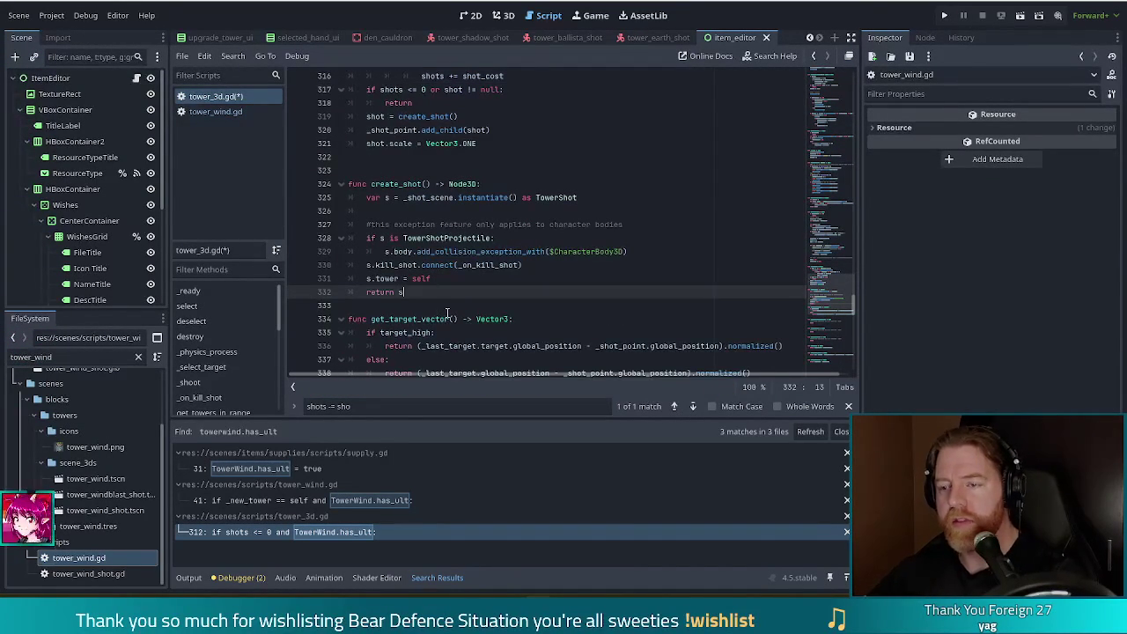
key(Return)
key(BackSpace)
key(ctrl+s)
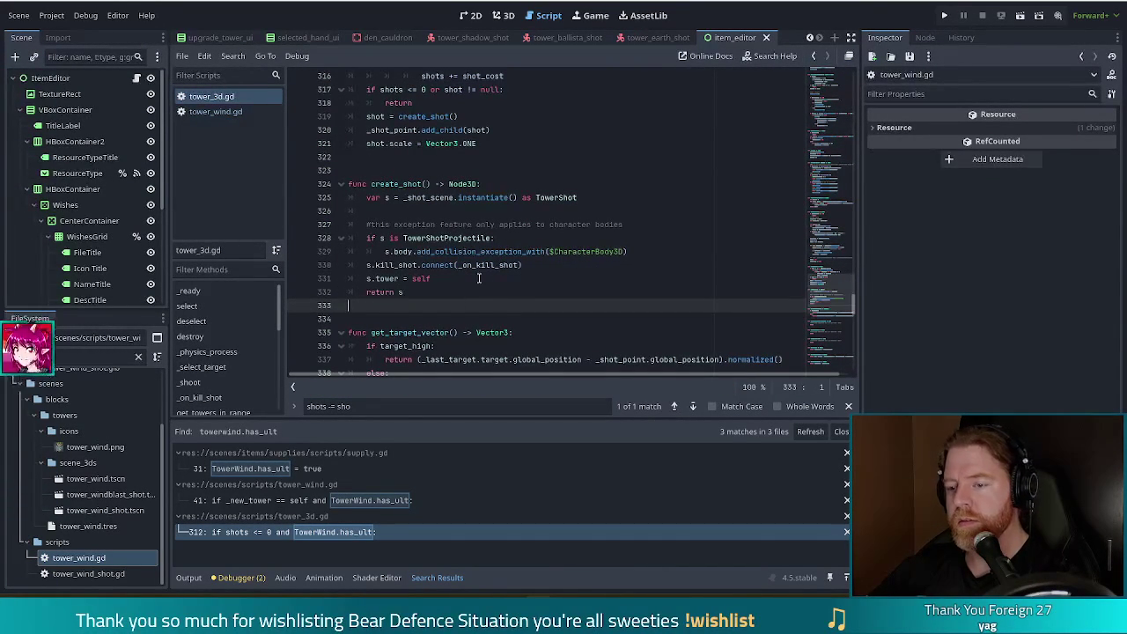
scroll(479, 278, up, 1)
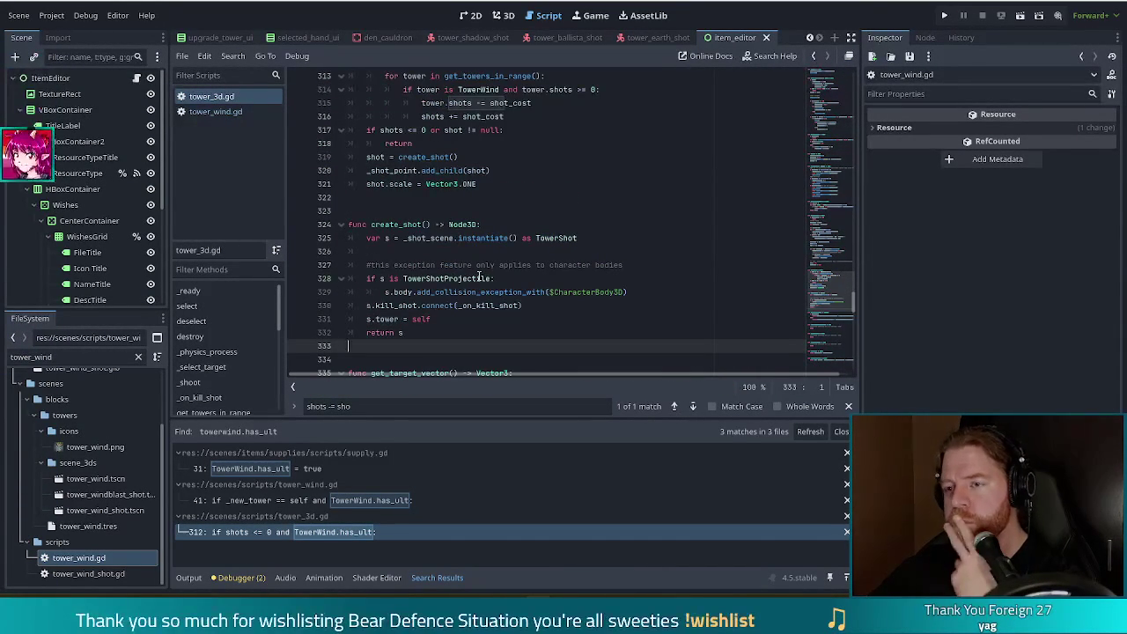
scroll(478, 279, up, 4)
click(442, 238)
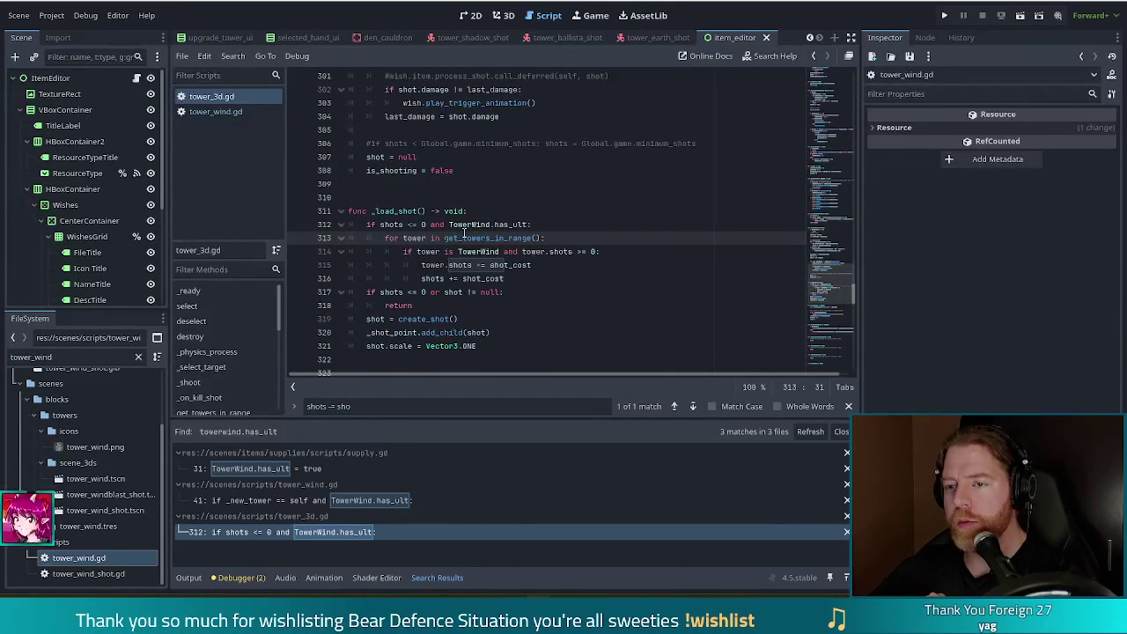
mouse_move(464, 237)
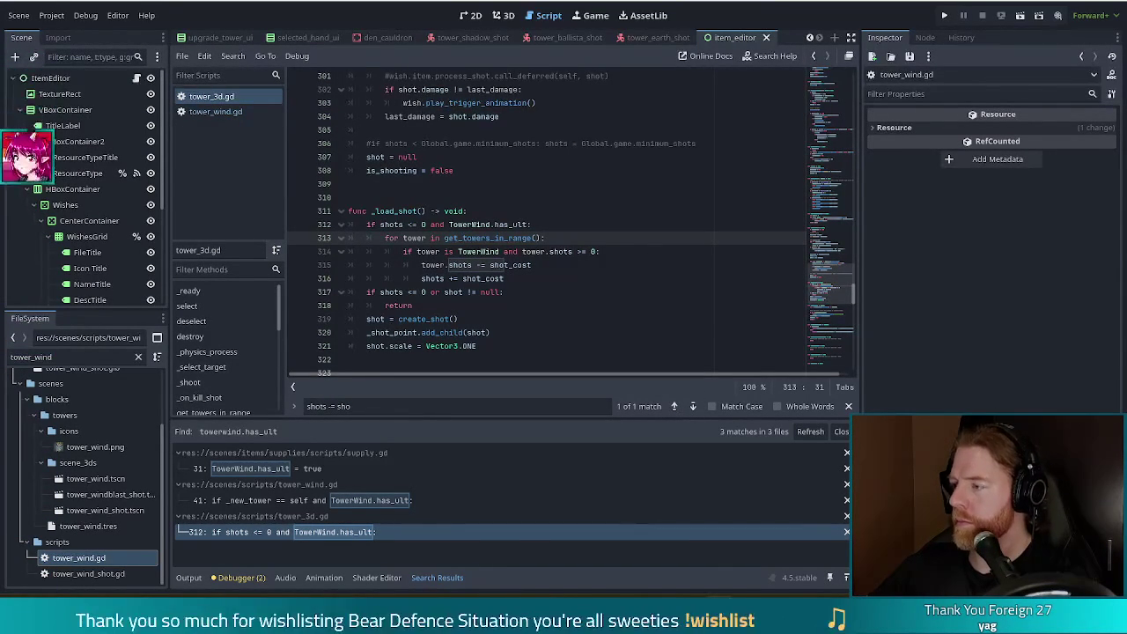
click(541, 227)
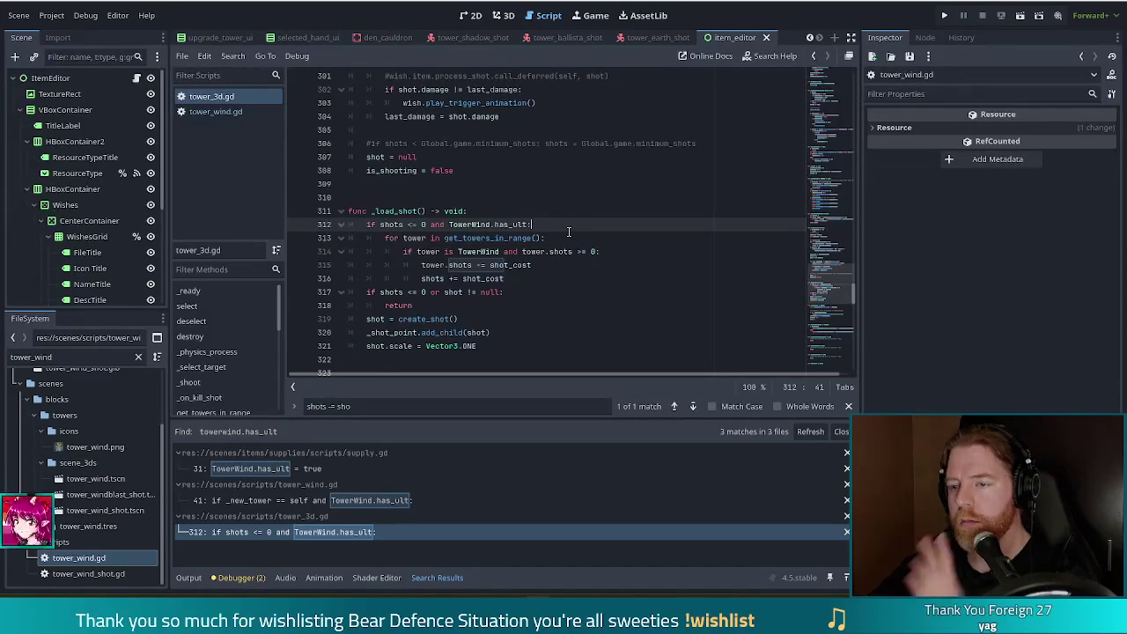
click(544, 237)
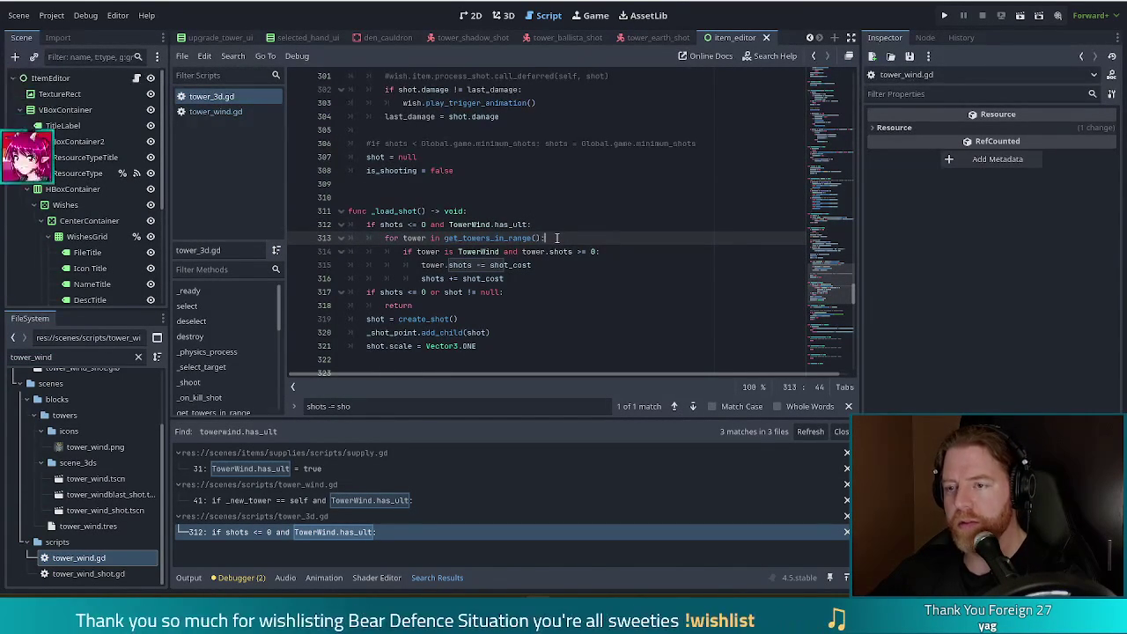
click(504, 224)
scroll(504, 226, down, 3)
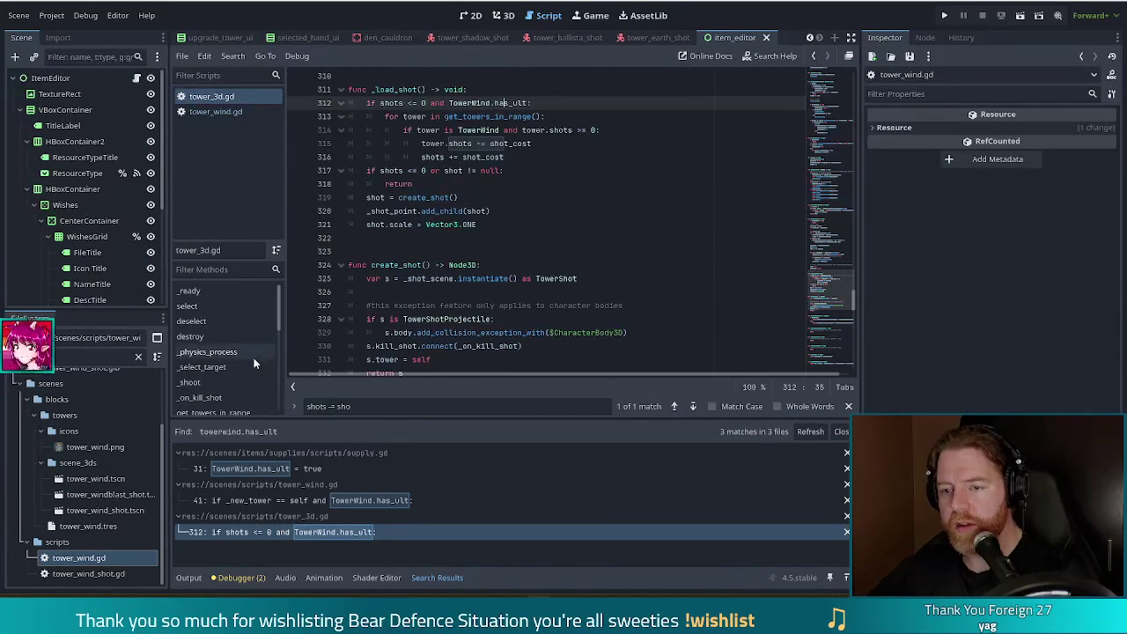
scroll(234, 349, down, 3)
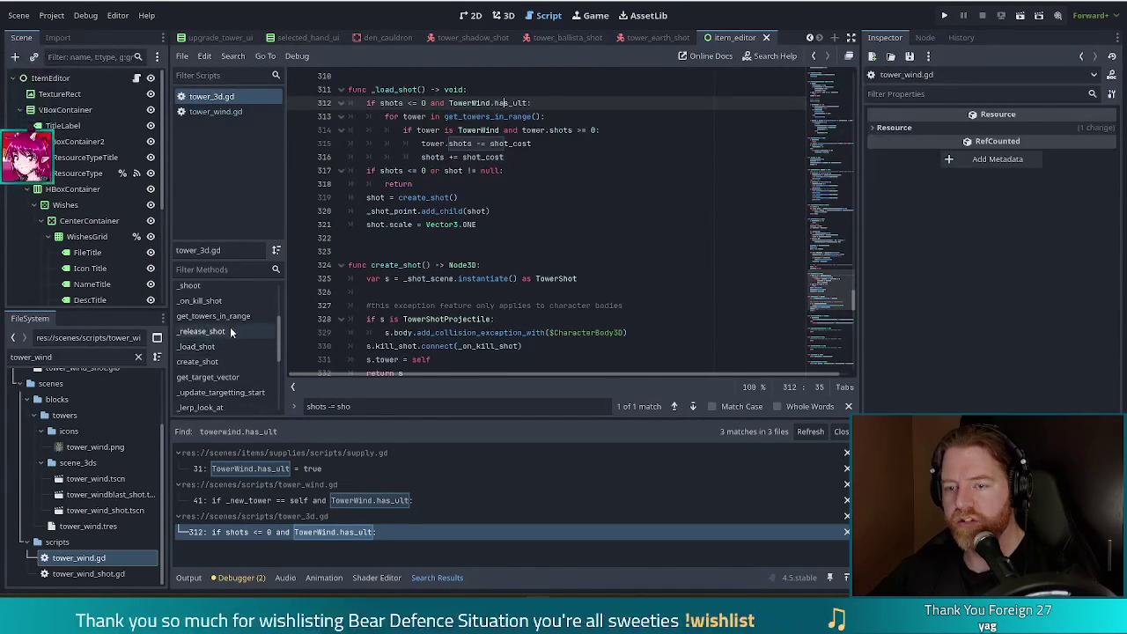
Change line 297 in _release_shot from 'shots -= 1 * shot_cost' to 'shots -= shot_cost'
click(218, 331)
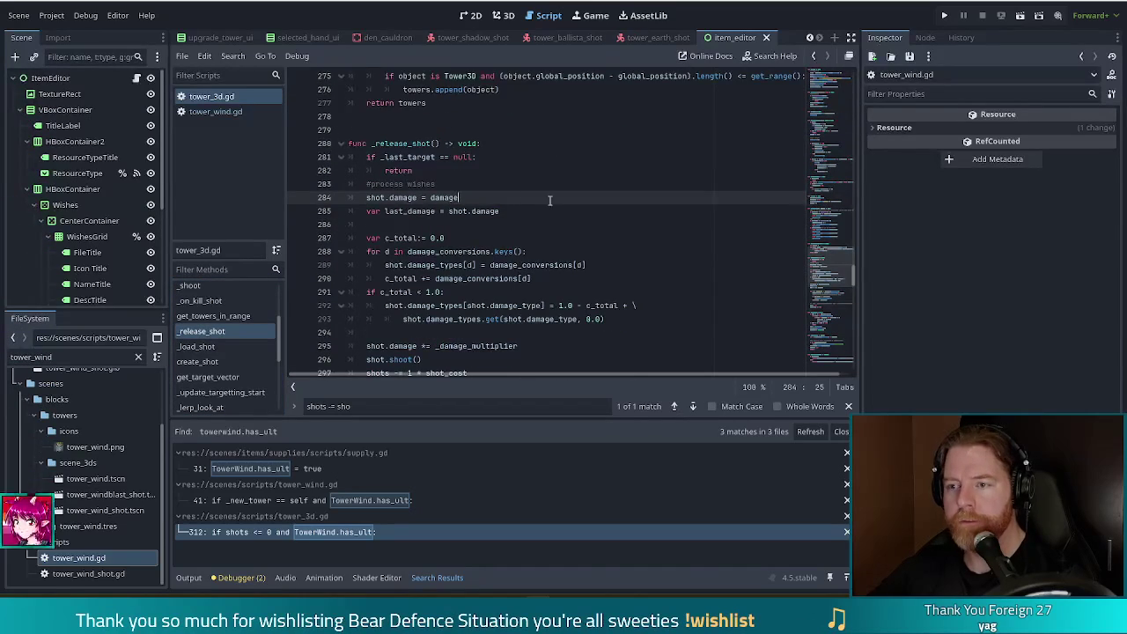
scroll(590, 264, down, 2)
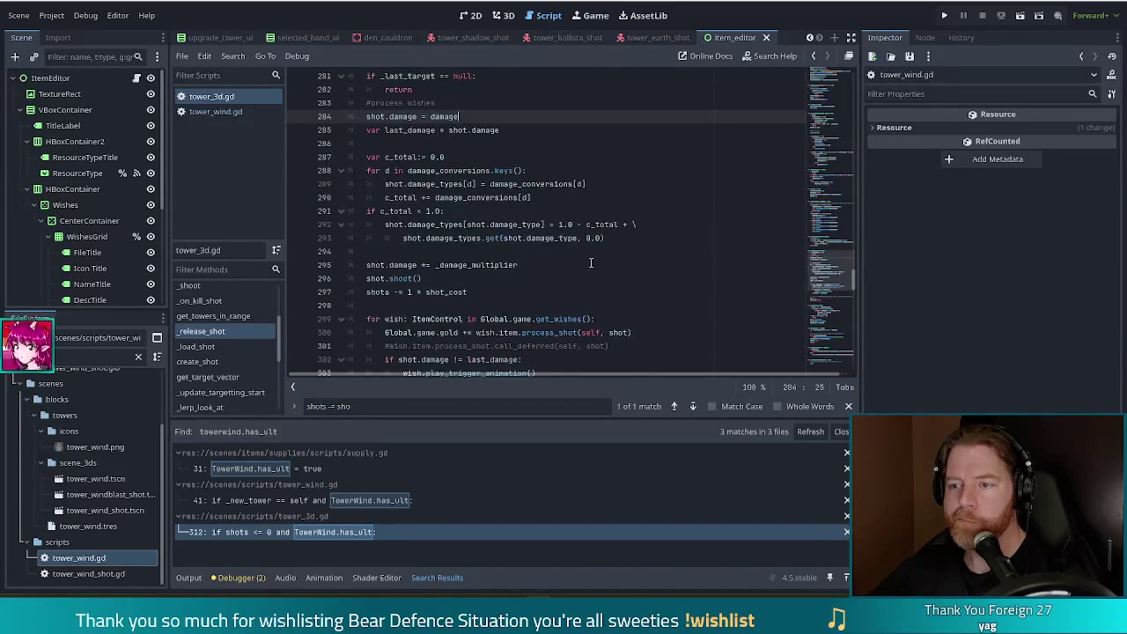
click(393, 291)
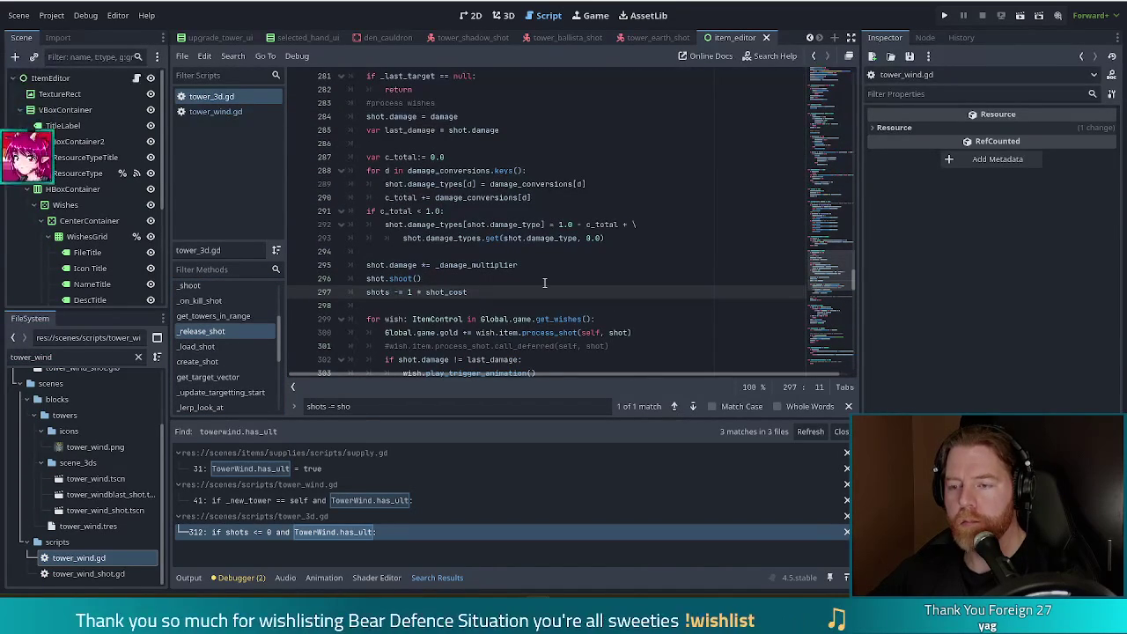
click(421, 291)
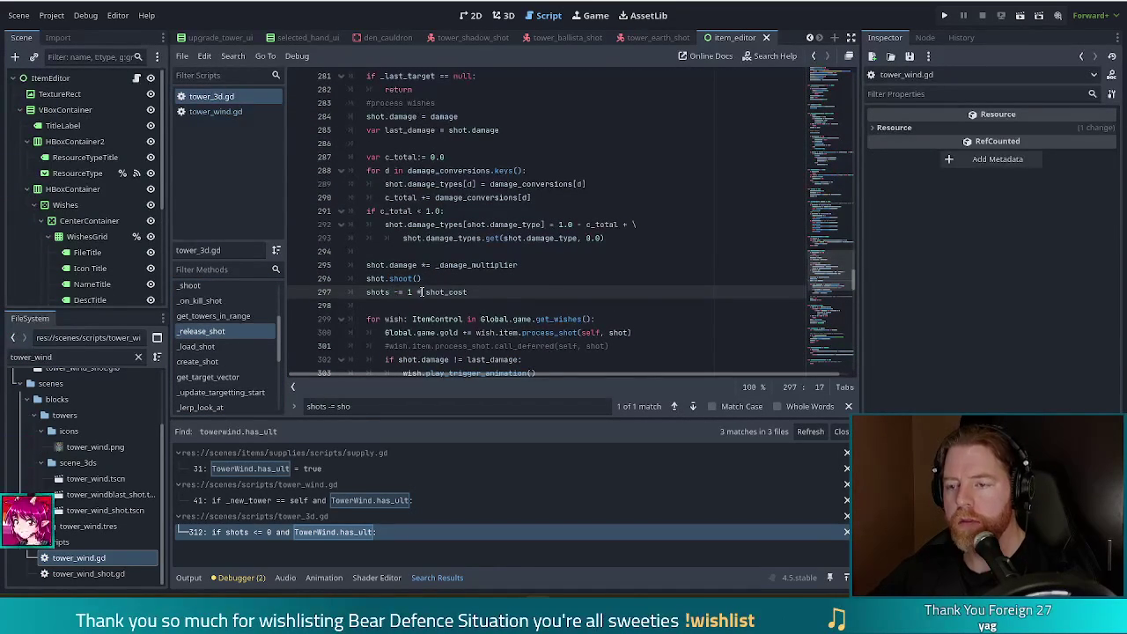
drag(369, 291, 472, 294)
click(474, 292)
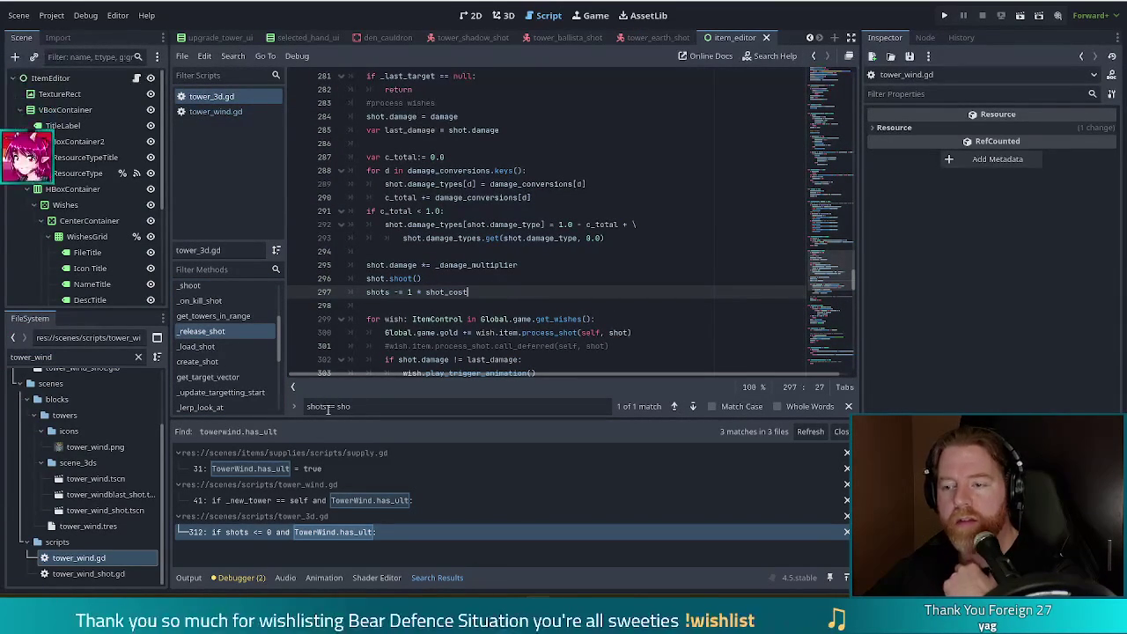
click(426, 291)
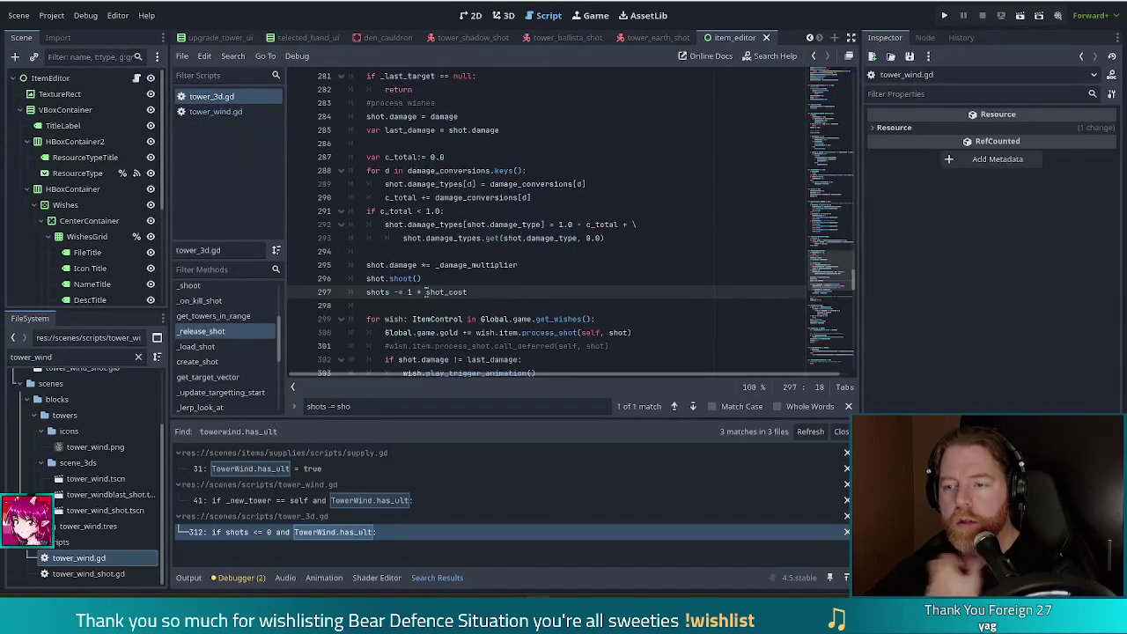
key(BackSpace)
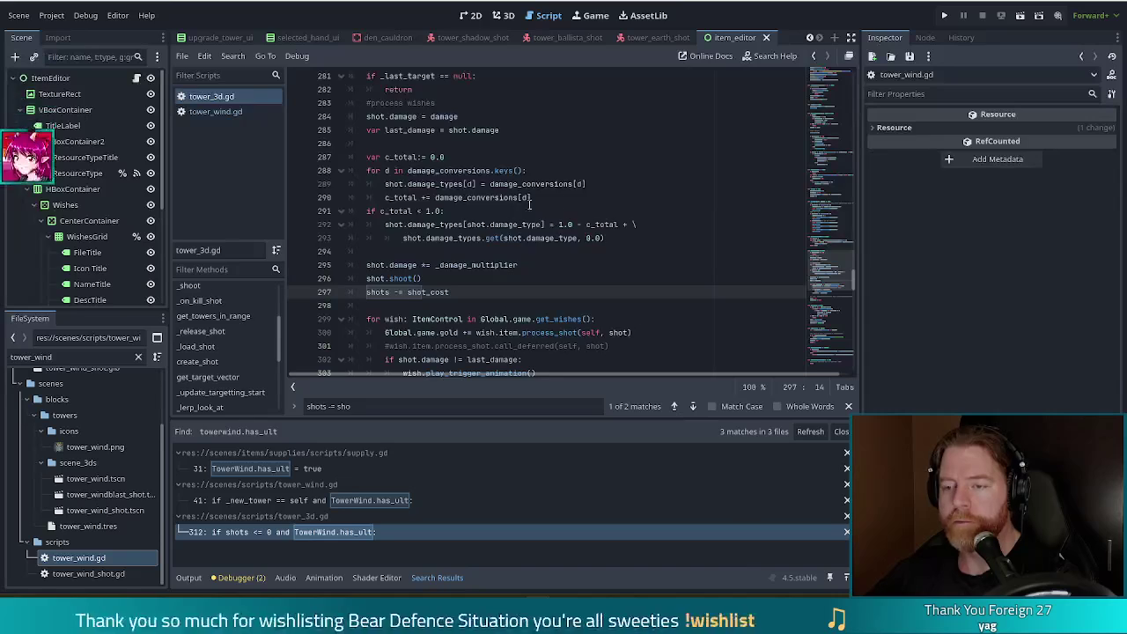
scroll(567, 200, up, 1)
scroll(542, 204, down, 1)
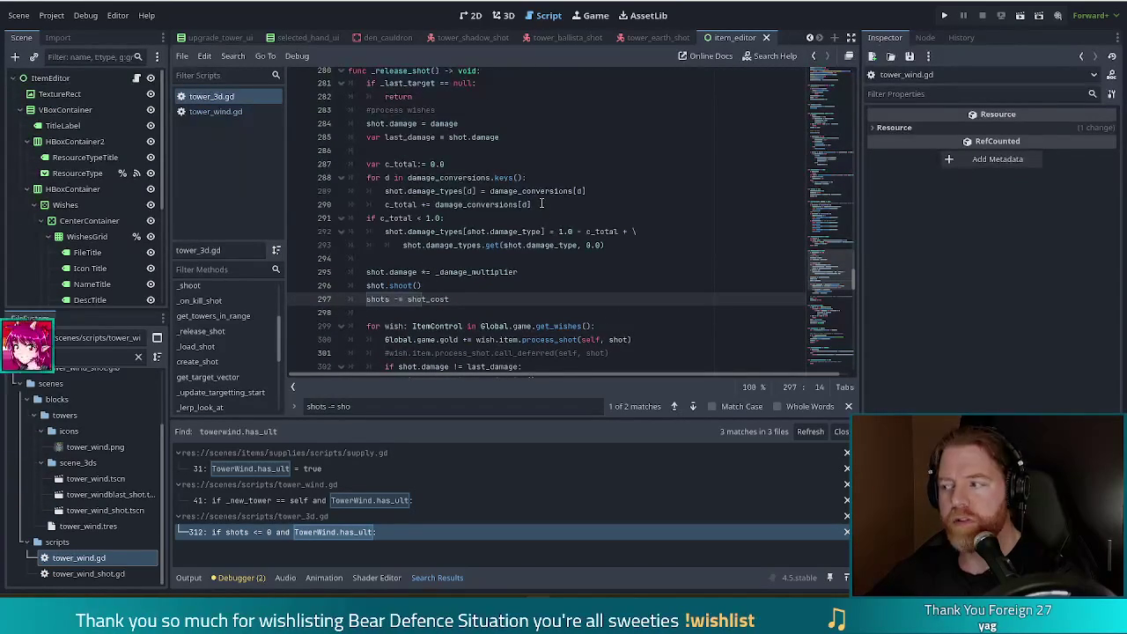
mouse_move(542, 204)
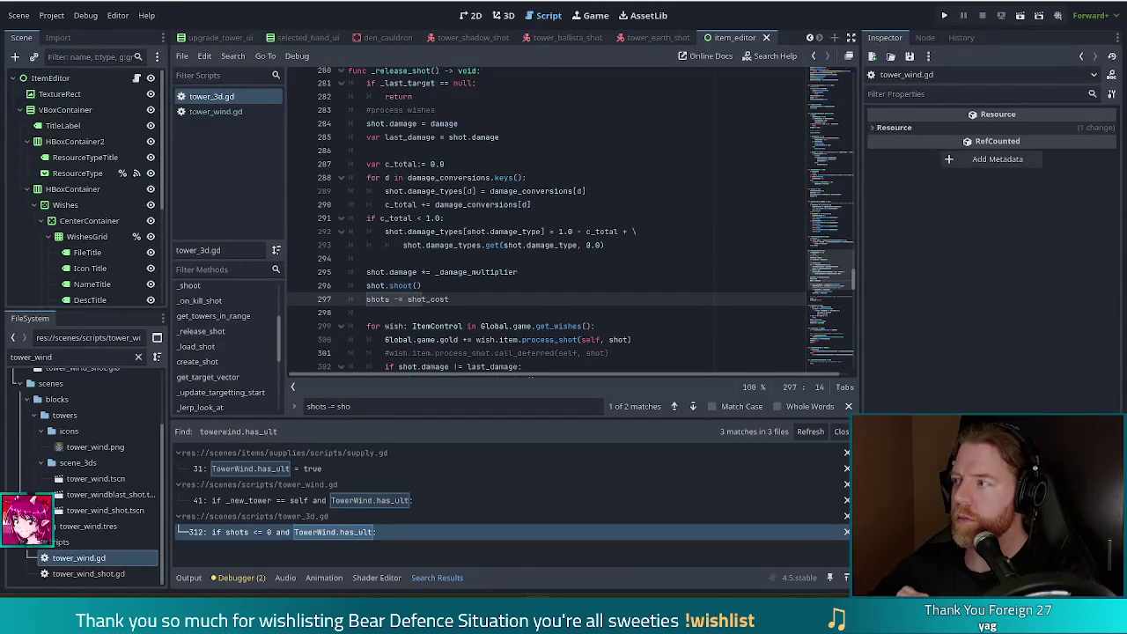
Re-inspect the edited shots deduction on line 297
click(477, 302)
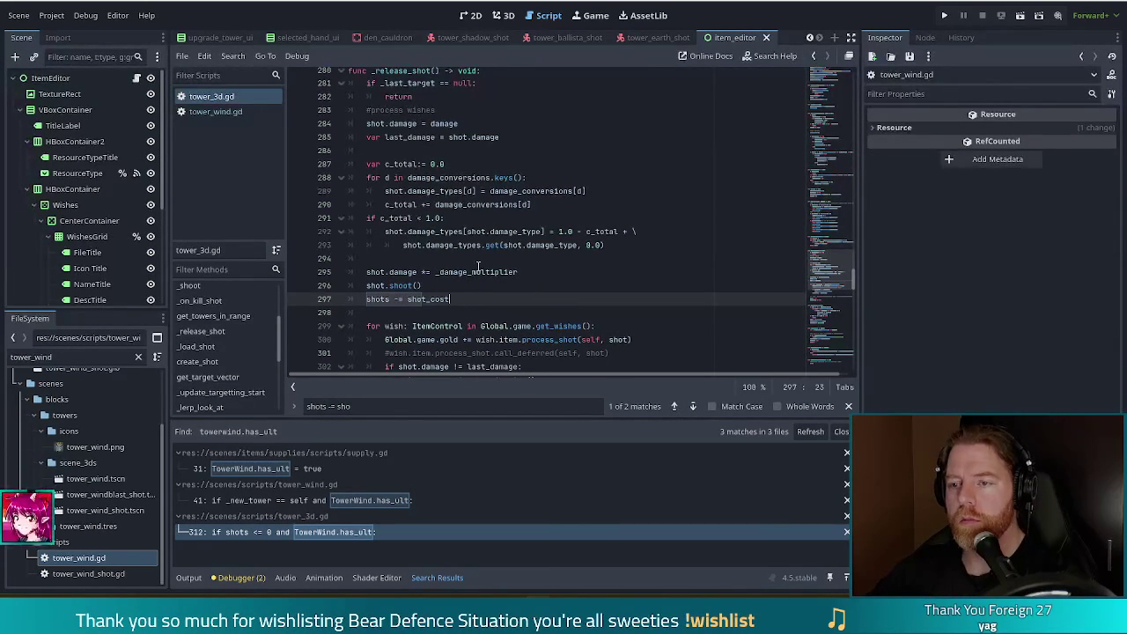
scroll(475, 264, up, 1)
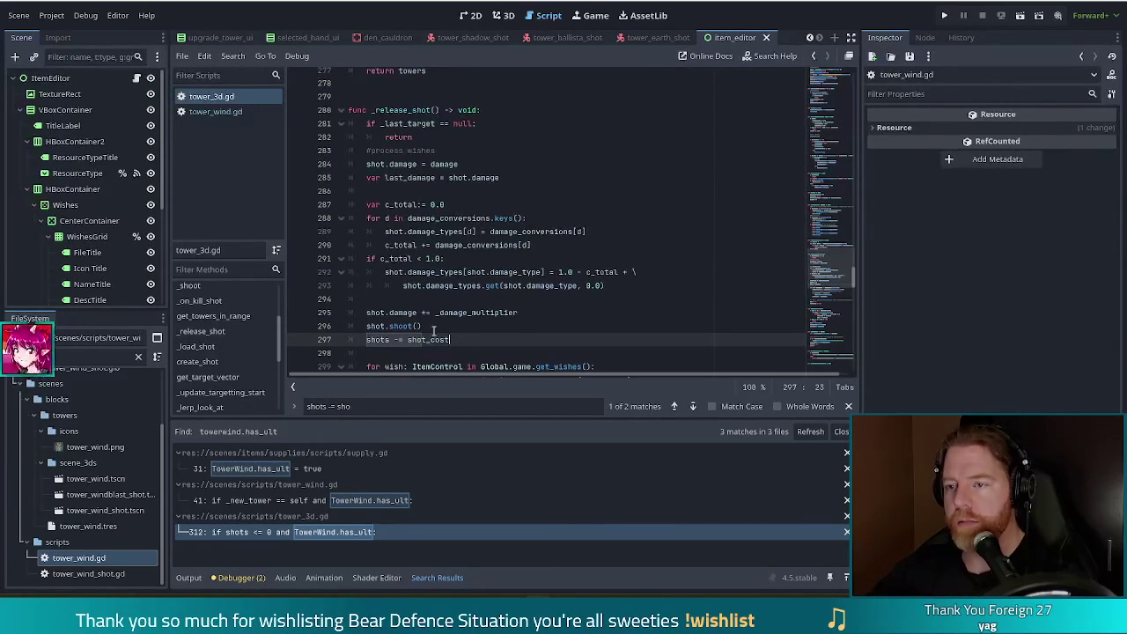
scroll(434, 329, down, 1)
drag(451, 300, 474, 286)
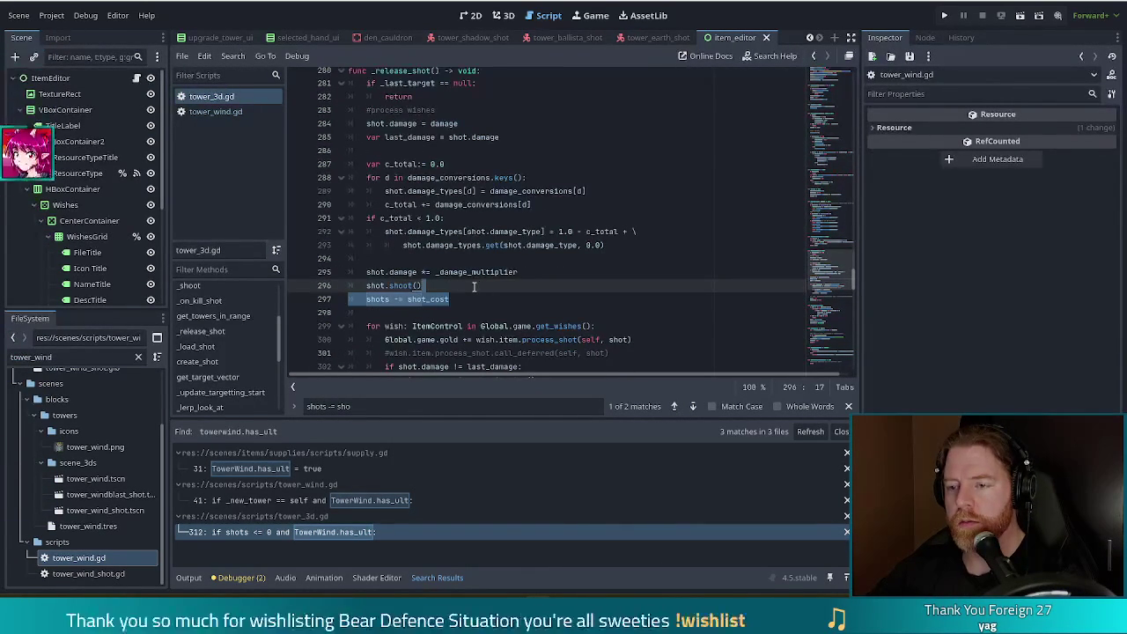
scroll(471, 279, down, 5)
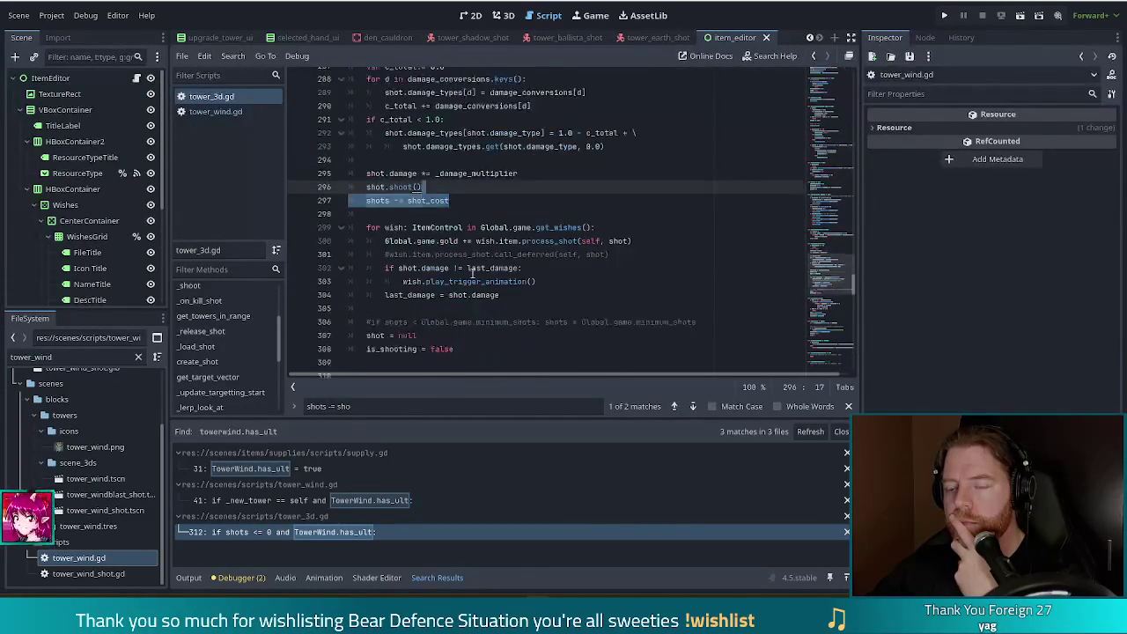
scroll(473, 272, up, 2)
scroll(474, 272, down, 5)
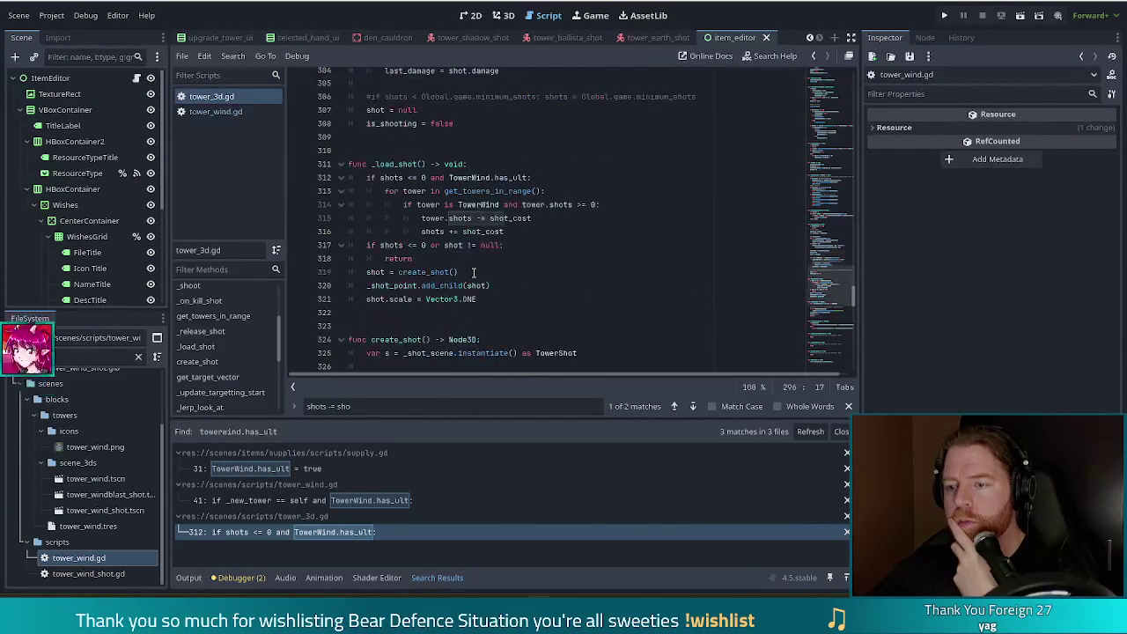
scroll(431, 115, up, 3)
scroll(431, 115, up, 2)
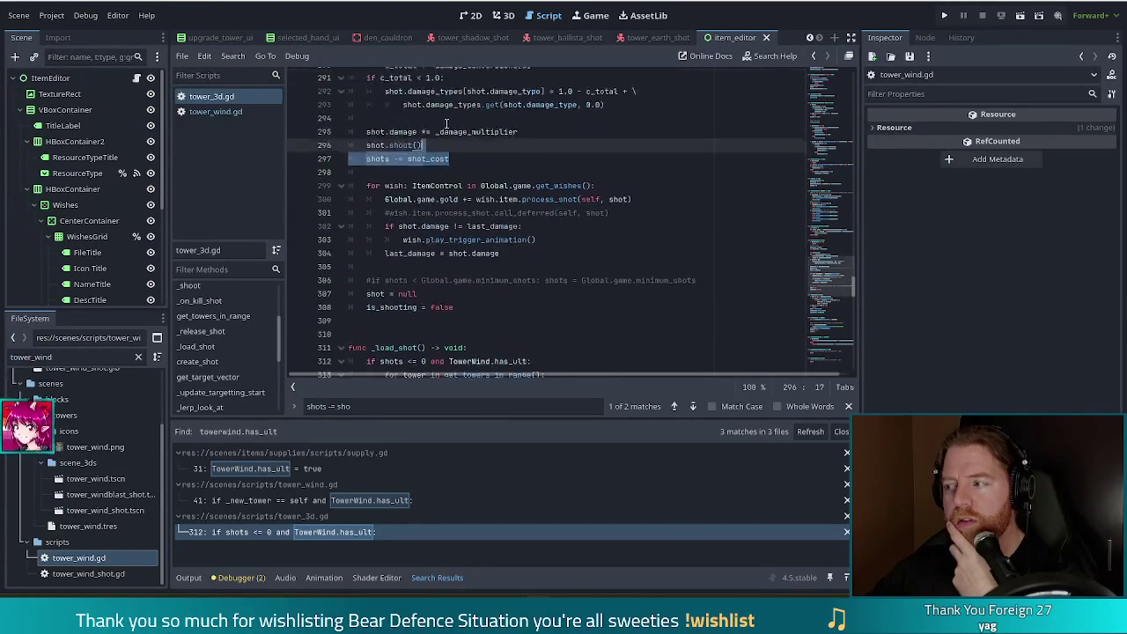
click(459, 171)
Check the wind tower shots condition on line 314, then run the project
scroll(461, 173, down, 4)
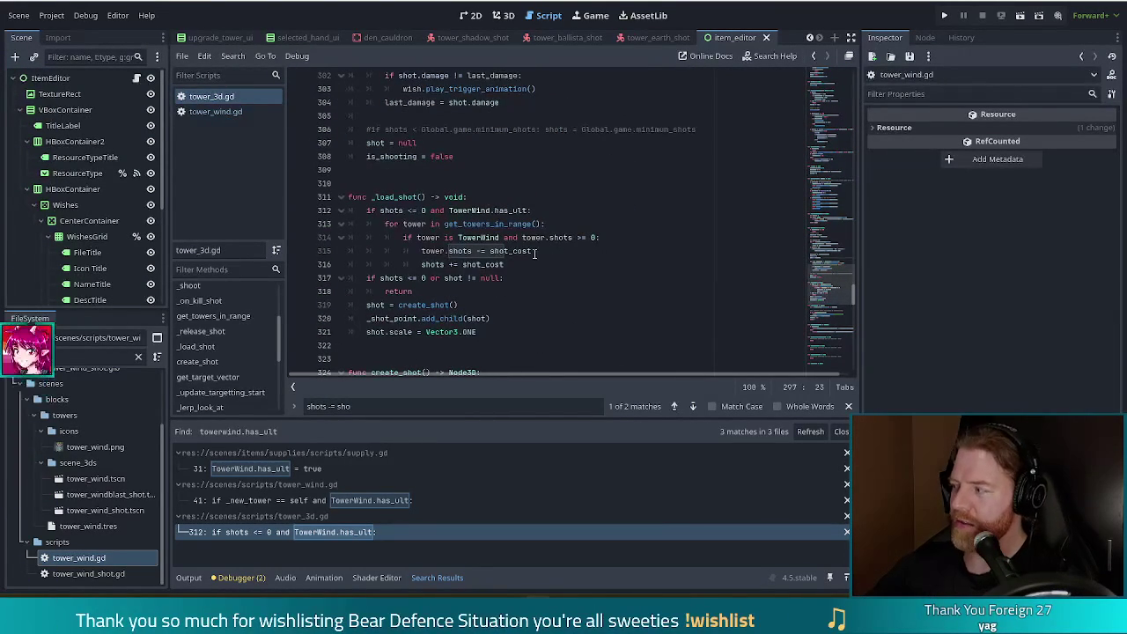
click(578, 237)
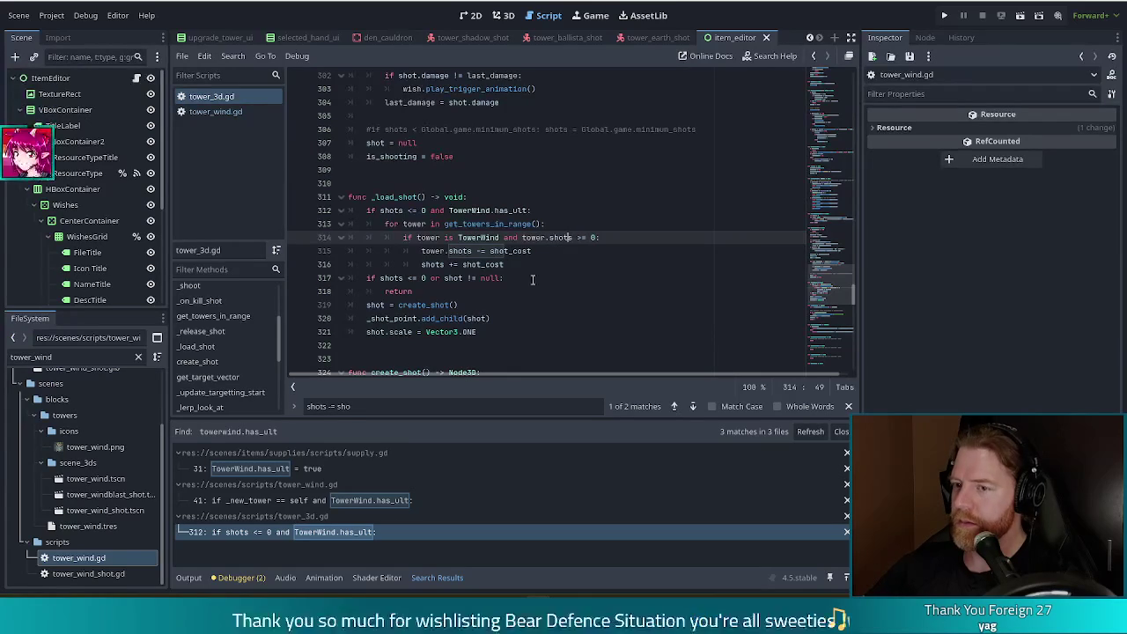
scroll(457, 116, up, 1)
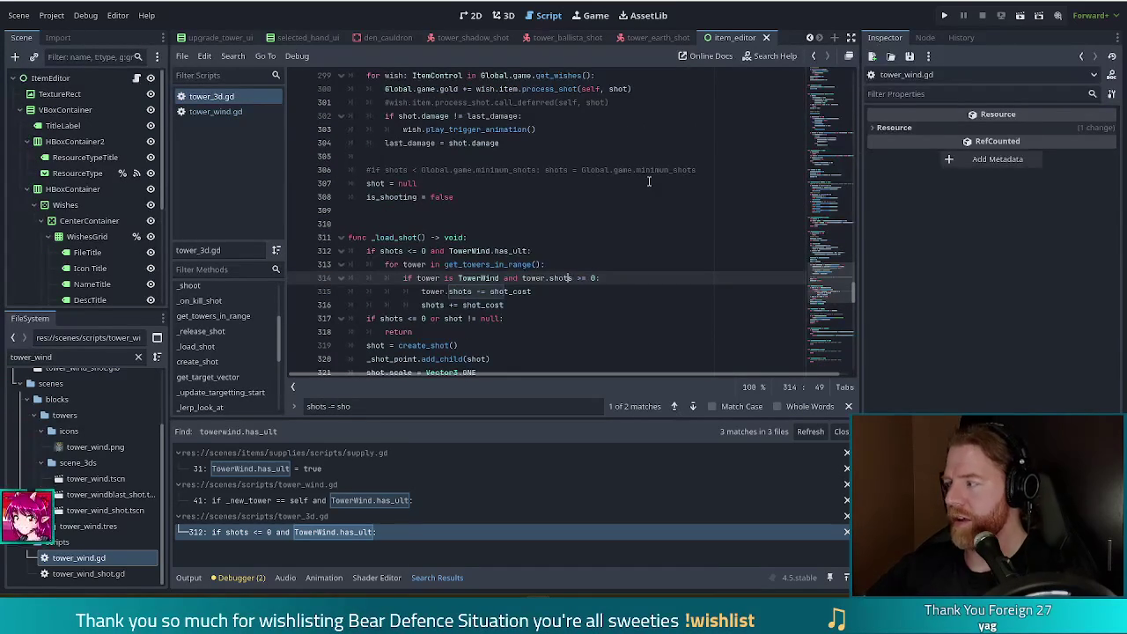
click(945, 15)
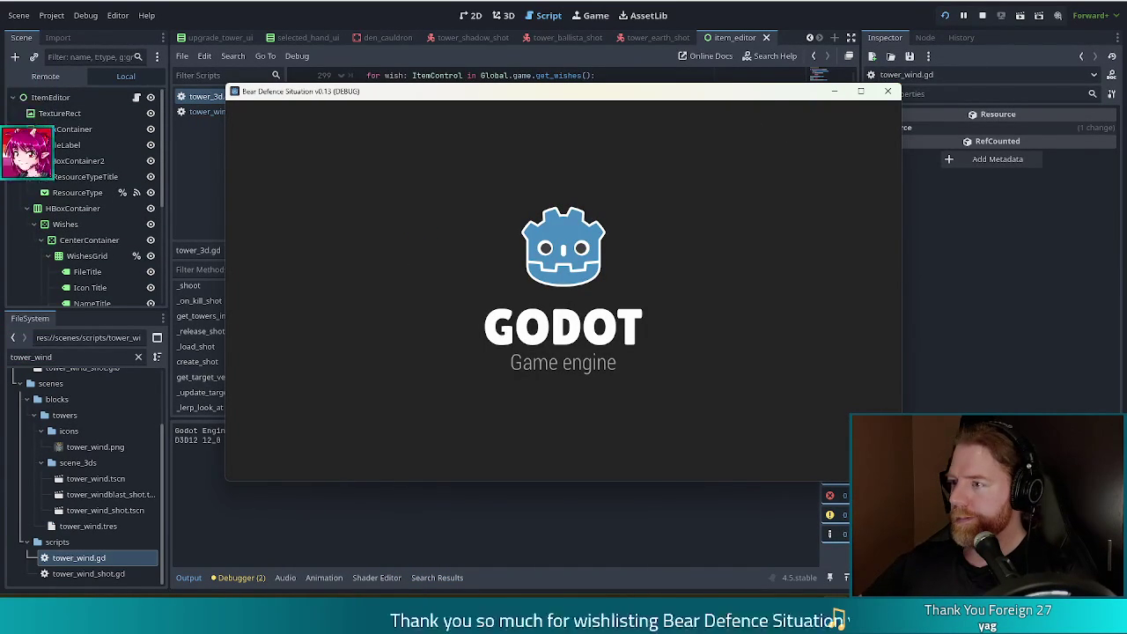
Restart the game with F5, start a NEW GAME, and advance to the Level 1 map
click(850, 107)
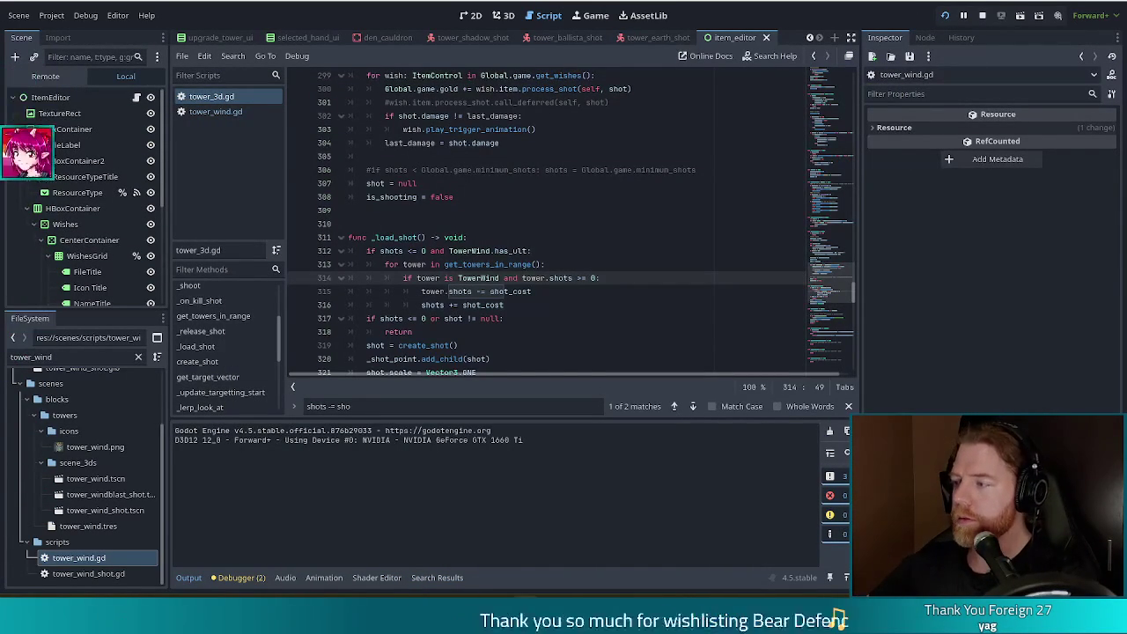
key(F5)
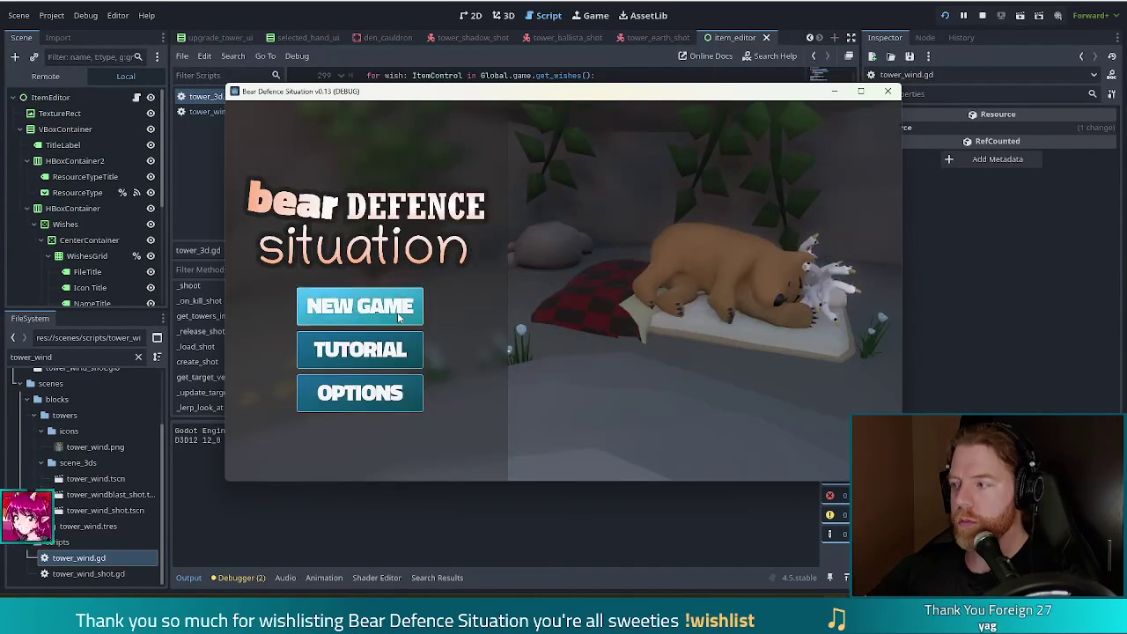
click(360, 304)
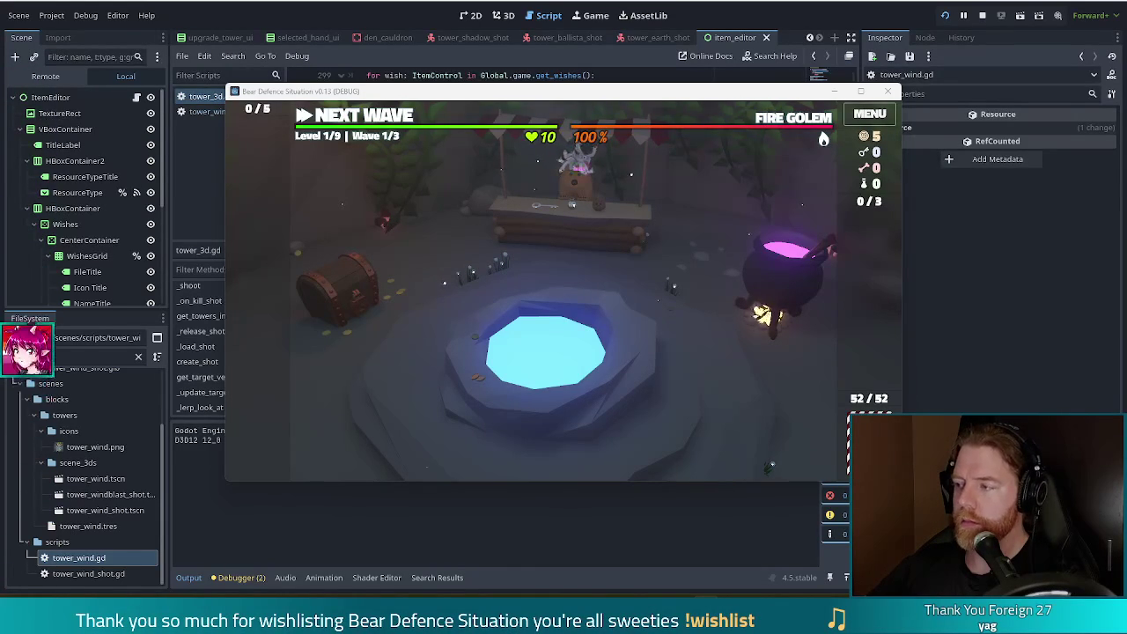
click(374, 121)
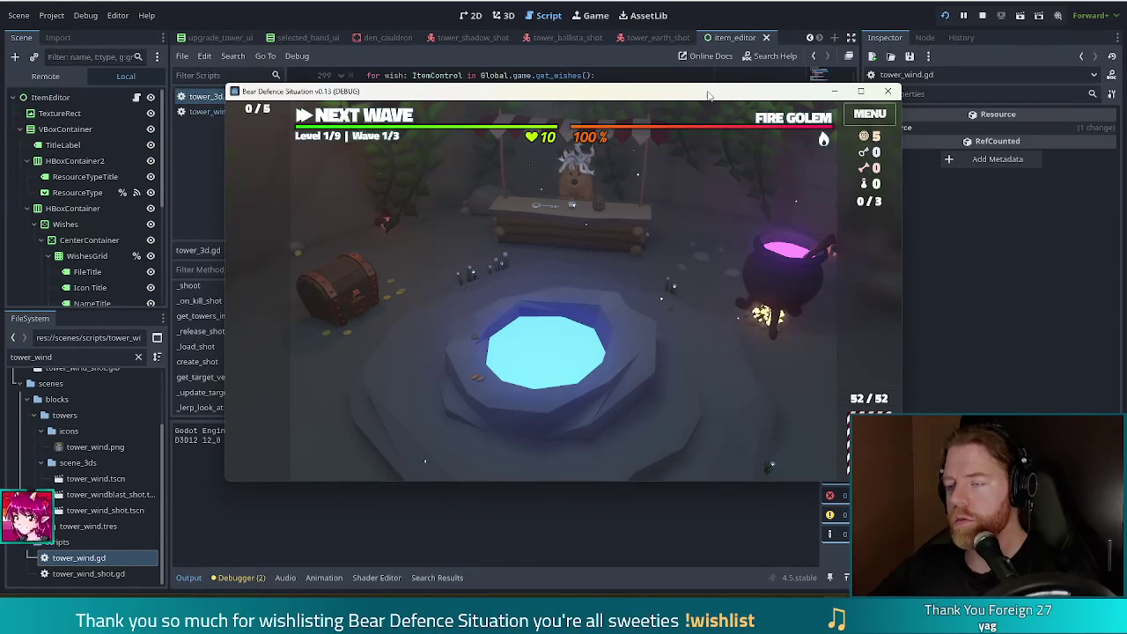
click(306, 115)
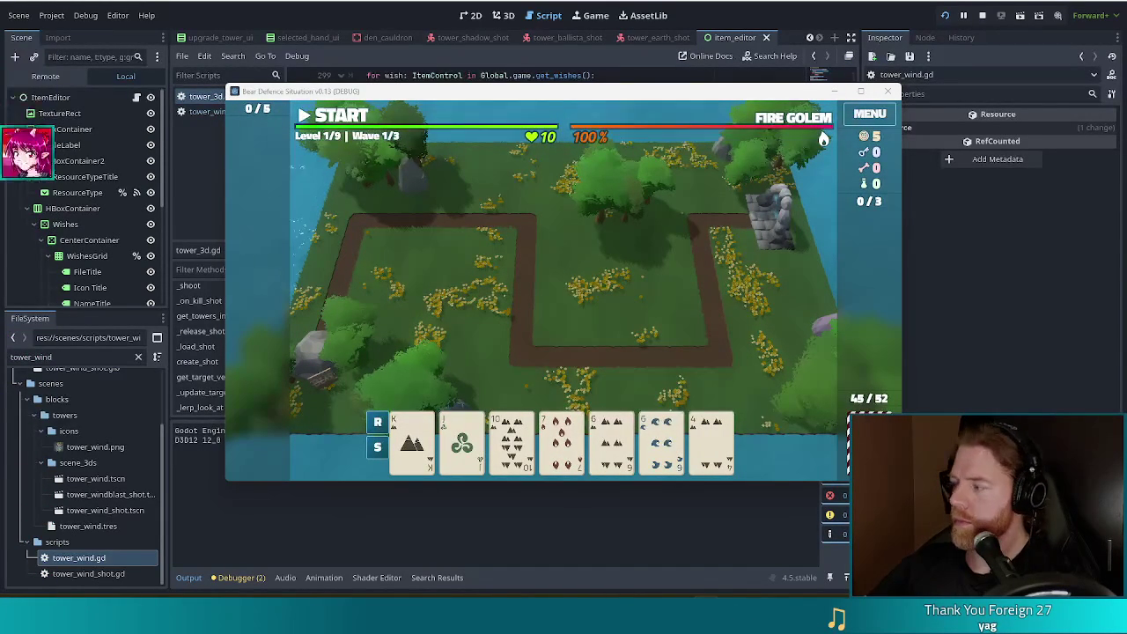
Select the Jack of Wind card and run the test_kit debug command for resources
drag(620, 91, 556, 95)
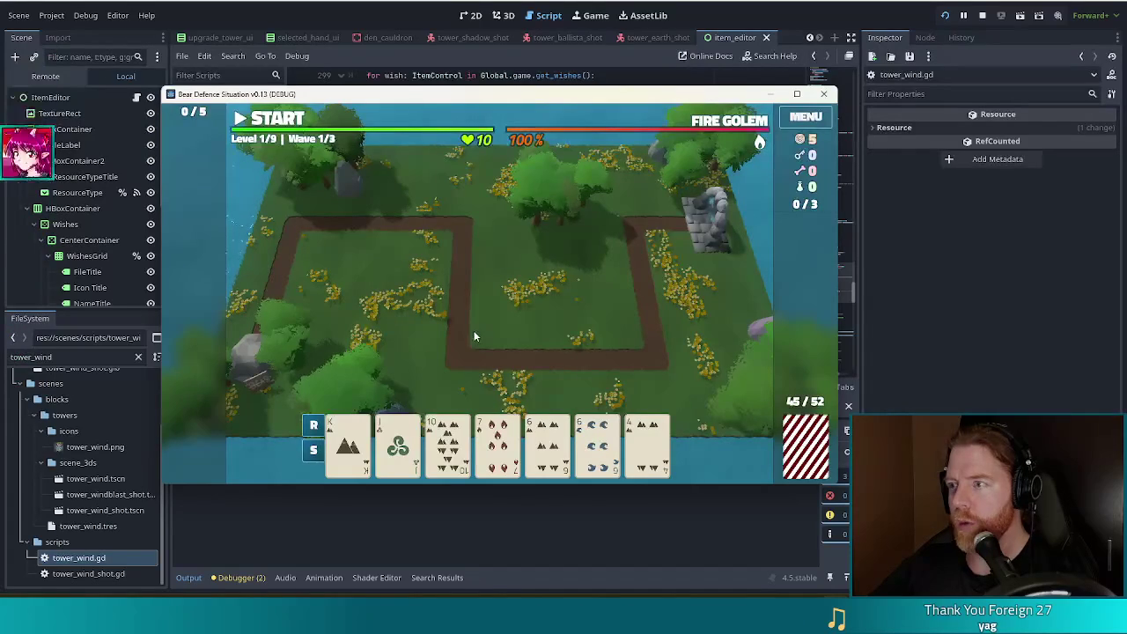
click(398, 445)
key(grave)
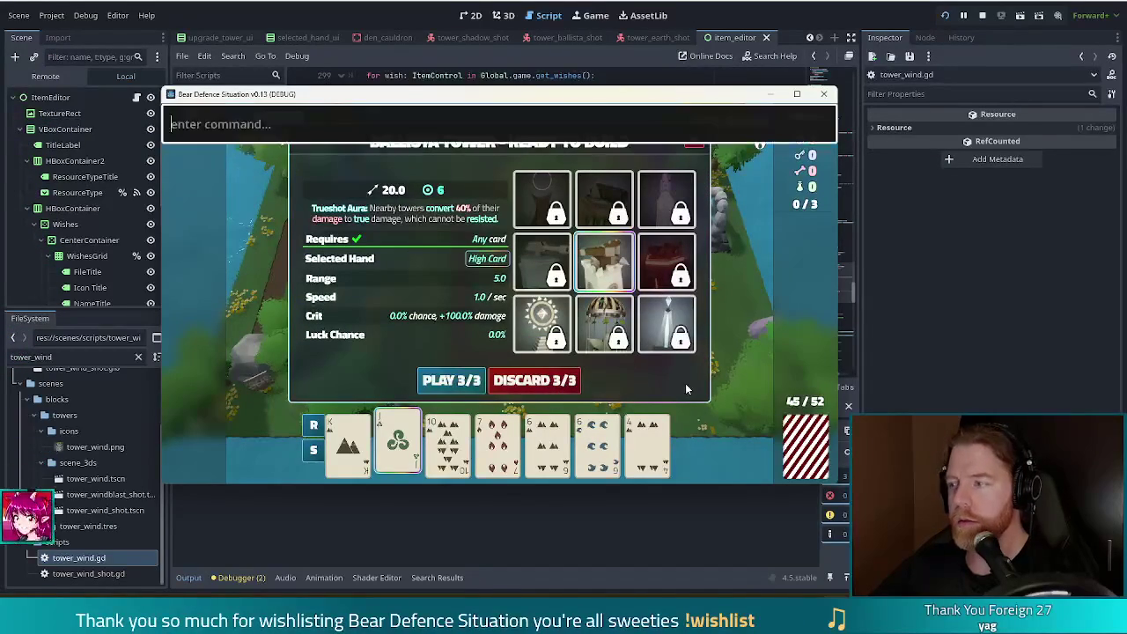
text(t)
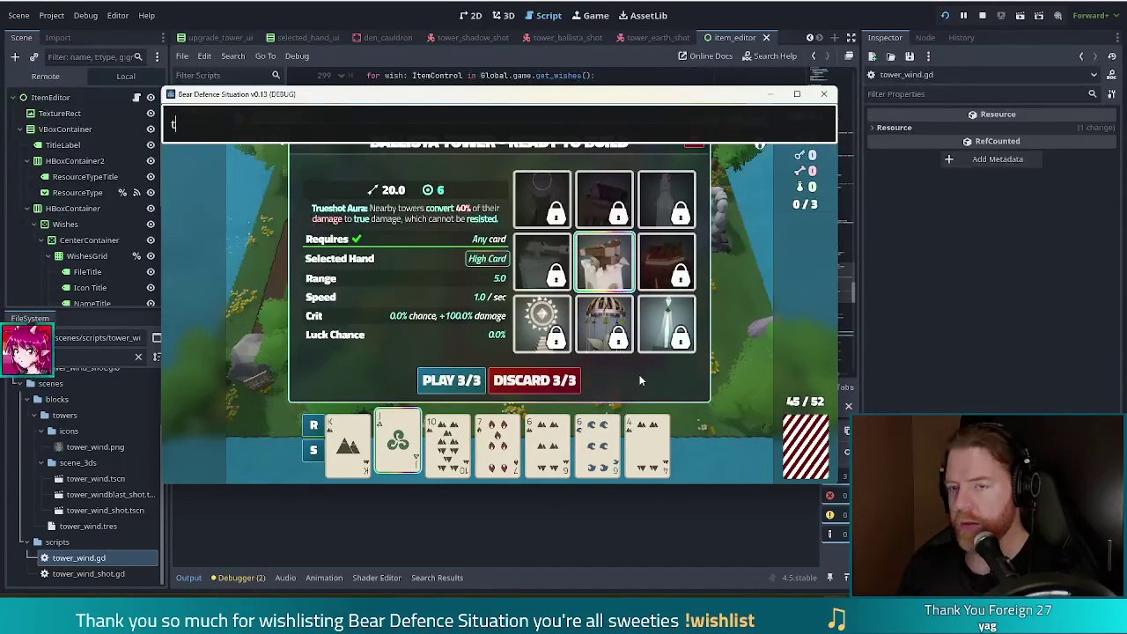
text(est_kit)
key(Return)
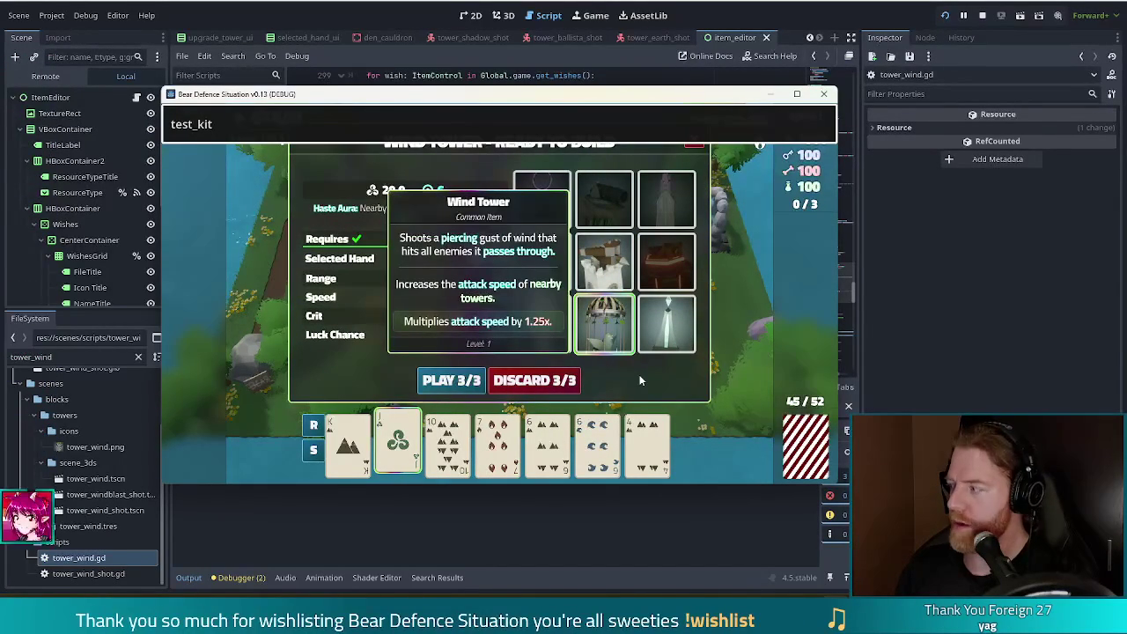
key(Escape)
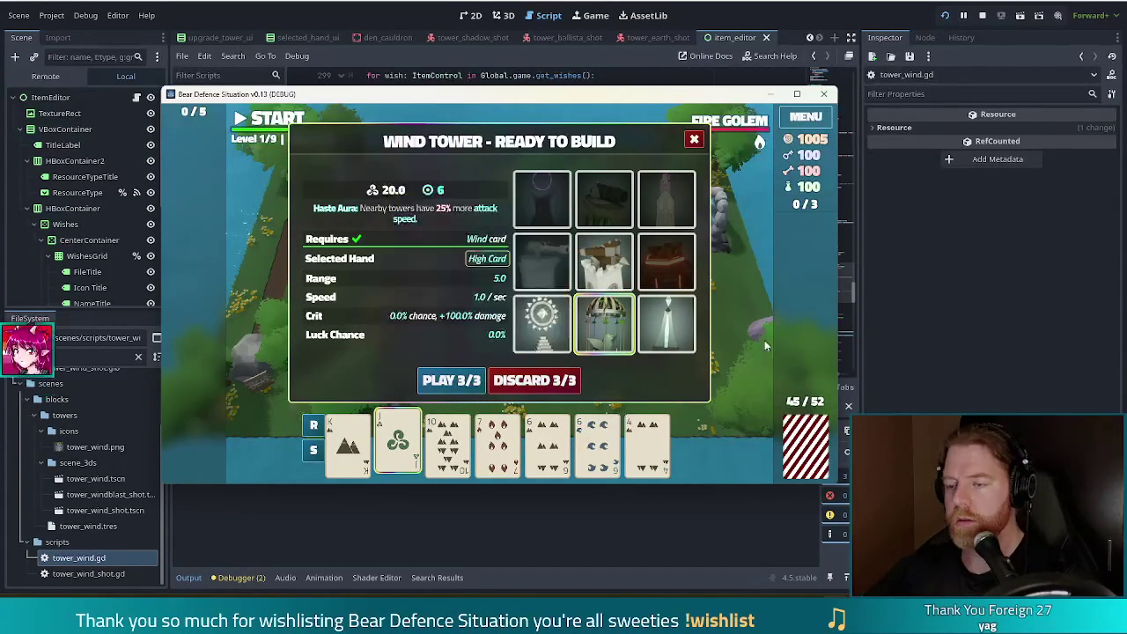
Run the 'upgrade' console command and build the upgraded Wind Tower mid-map
key(grave)
key(ctrl+a)
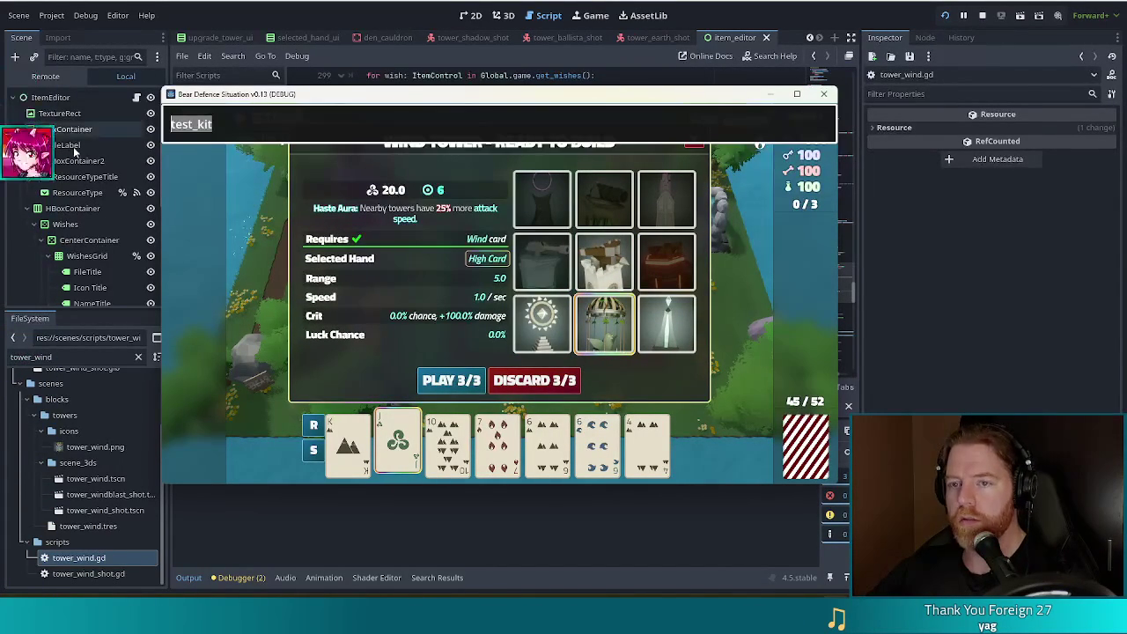
text(upgrade)
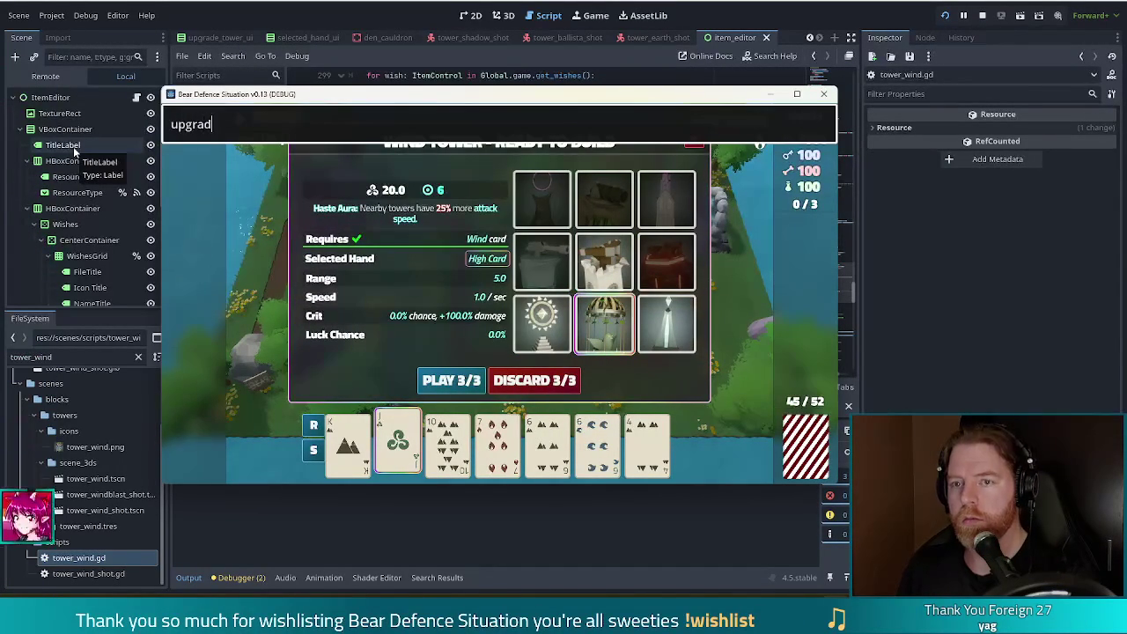
key(Return)
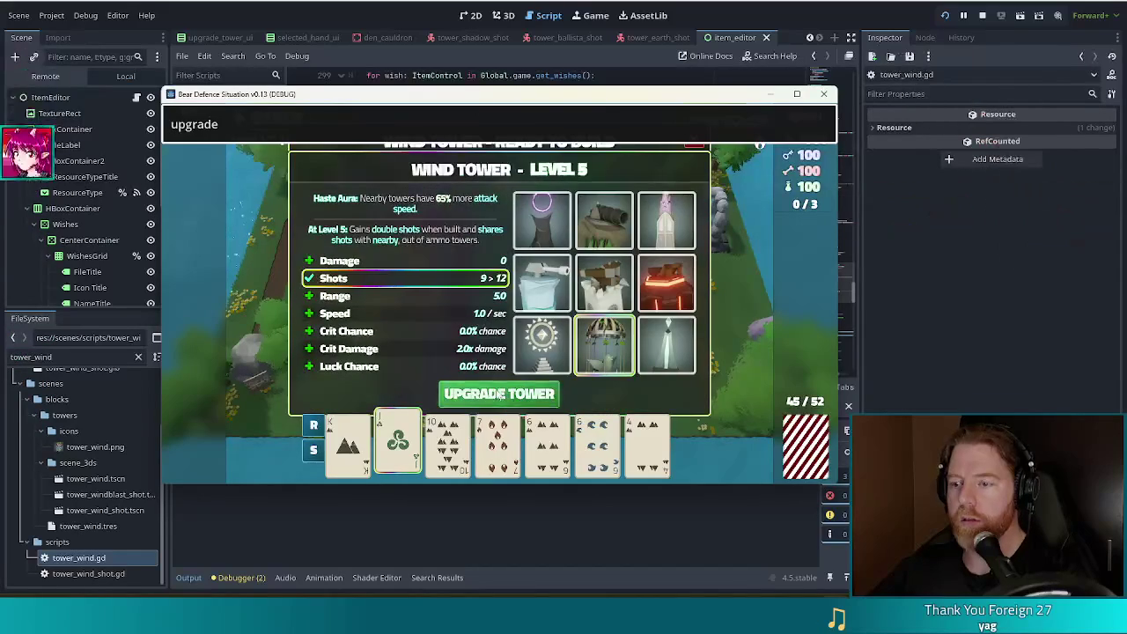
click(451, 379)
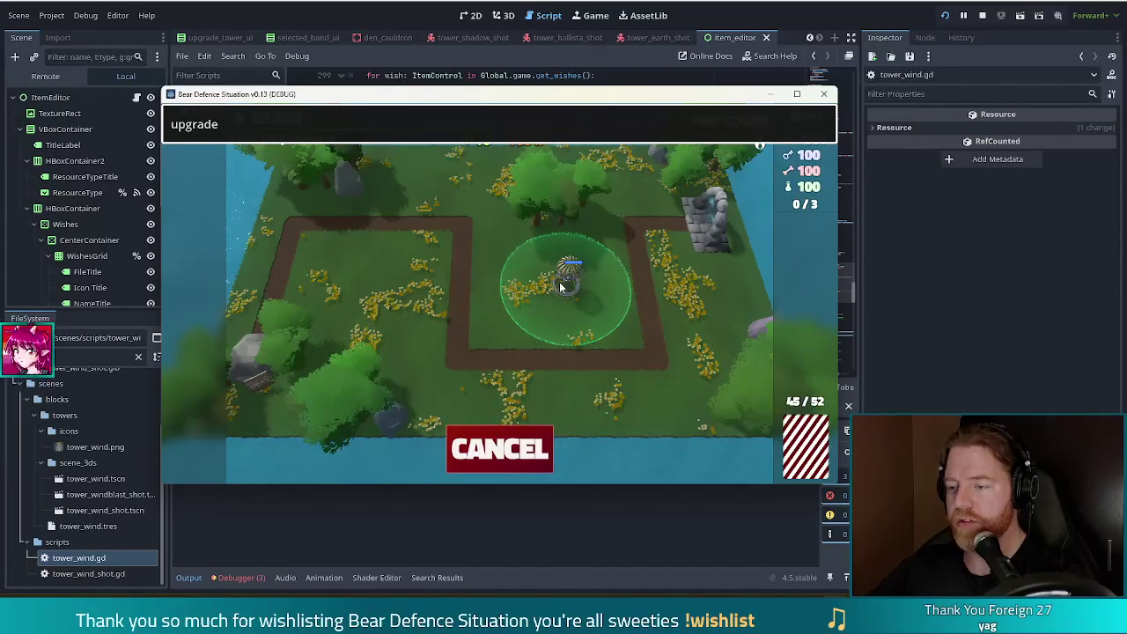
click(560, 287)
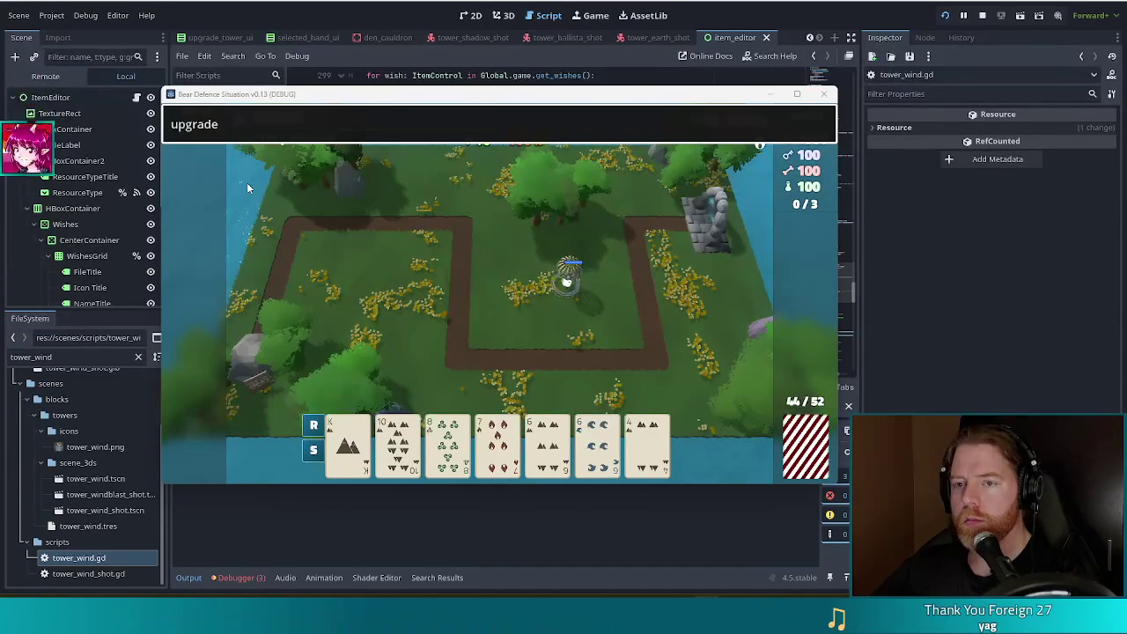
click(302, 124)
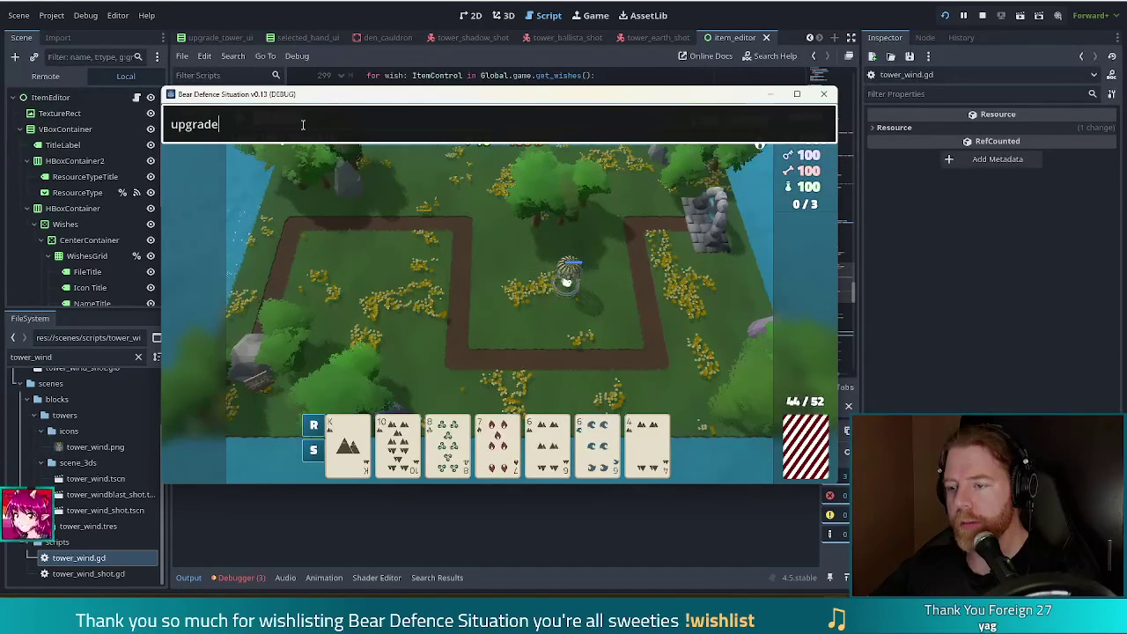
Close the console, review the Wind Tower's stats, then pick the 4 card for a Ballista Tower
key(Return)
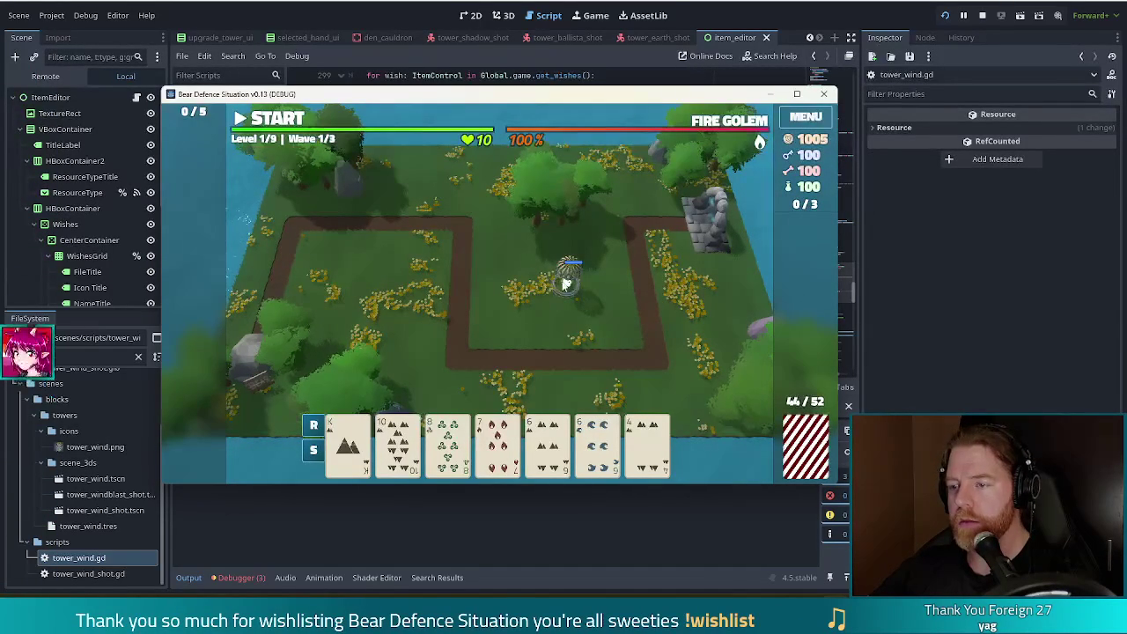
click(568, 283)
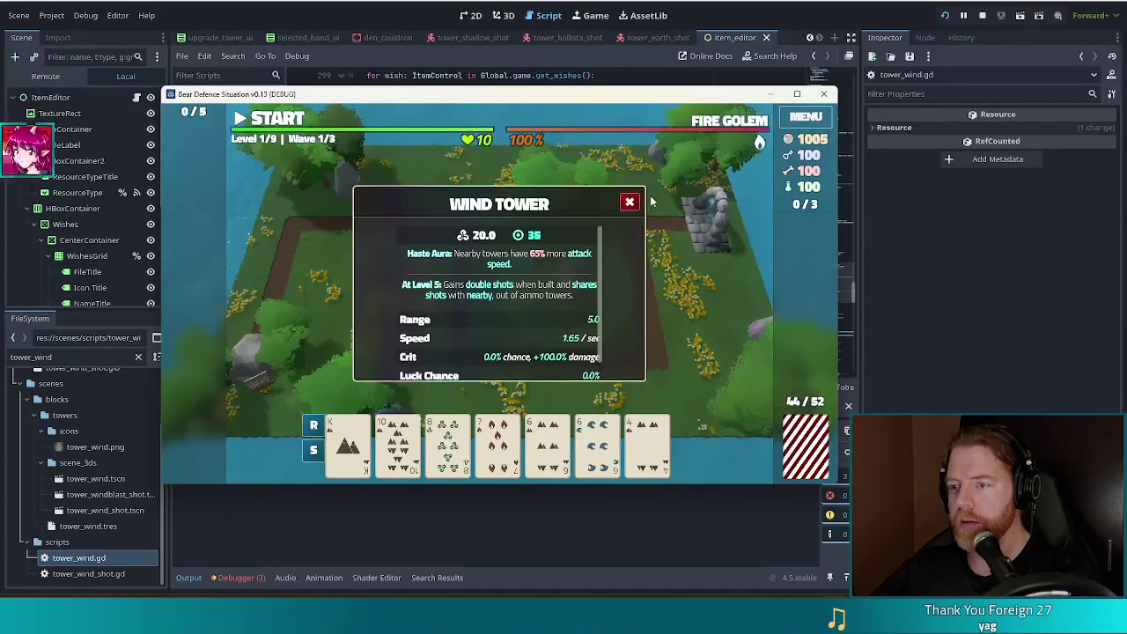
scroll(490, 298, down, 1)
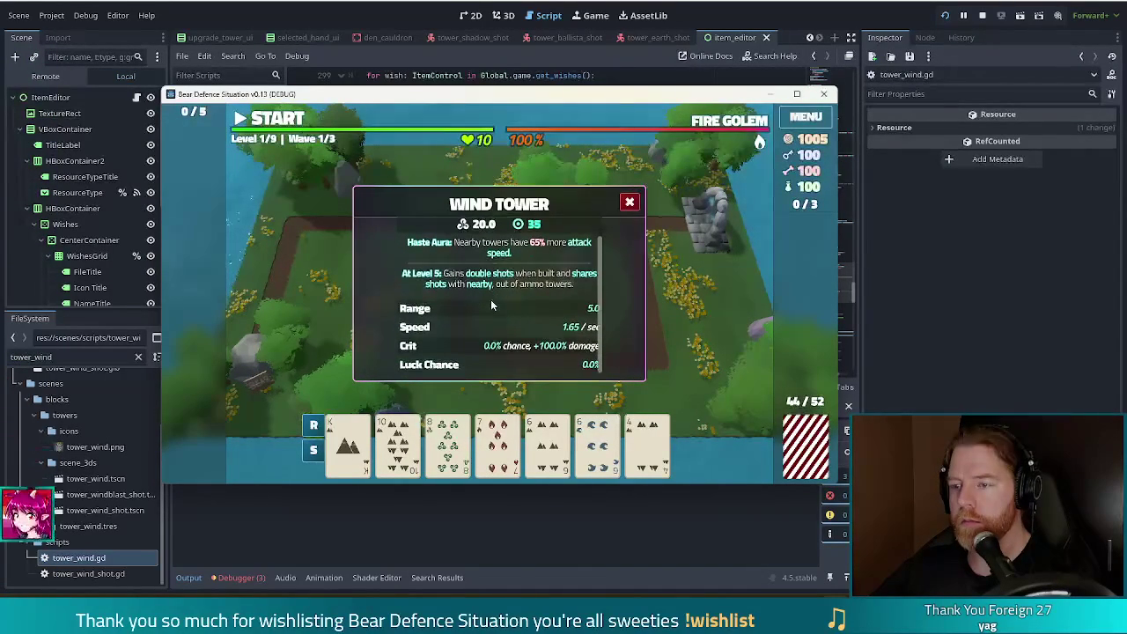
scroll(500, 298, up, 1)
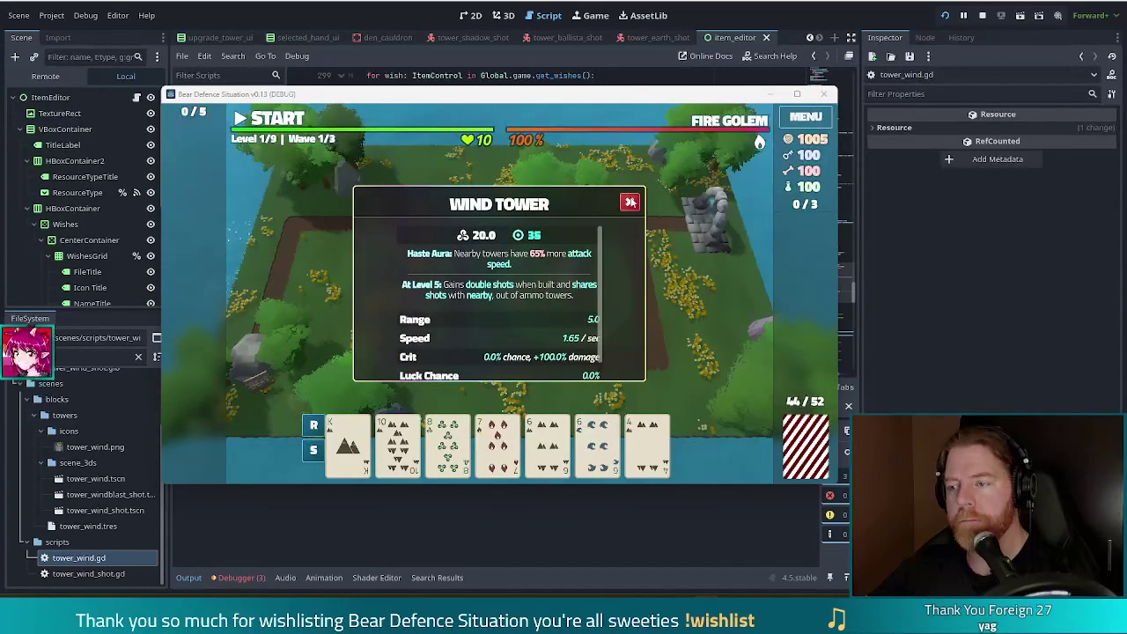
click(630, 202)
click(647, 441)
click(608, 260)
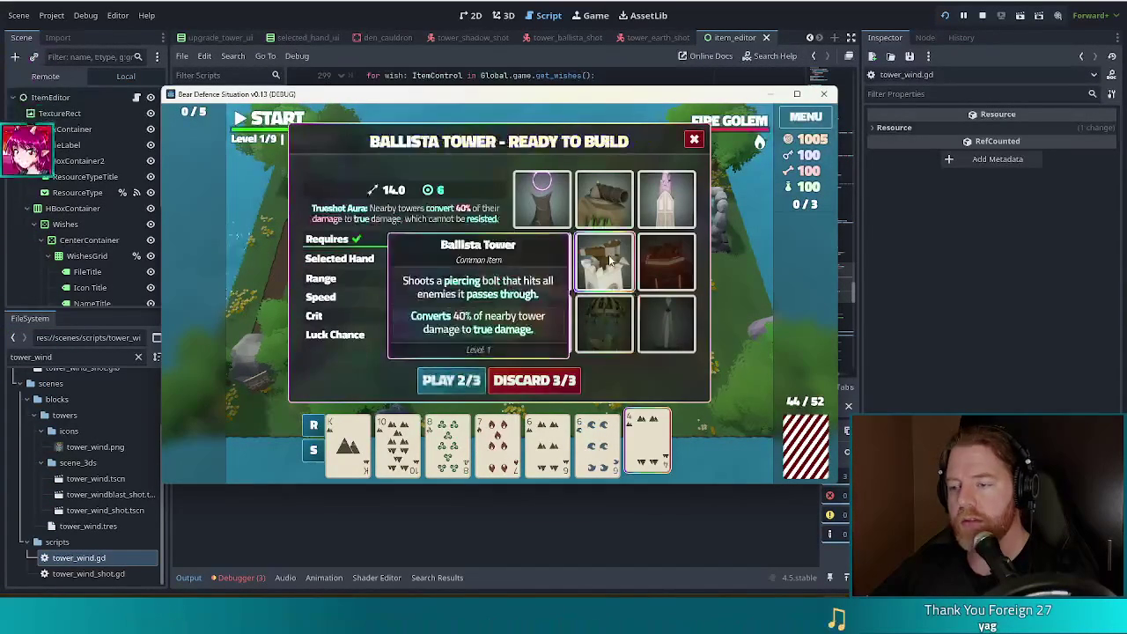
Place a Ballista Tower beside the Wind Tower and start the first wave
click(446, 382)
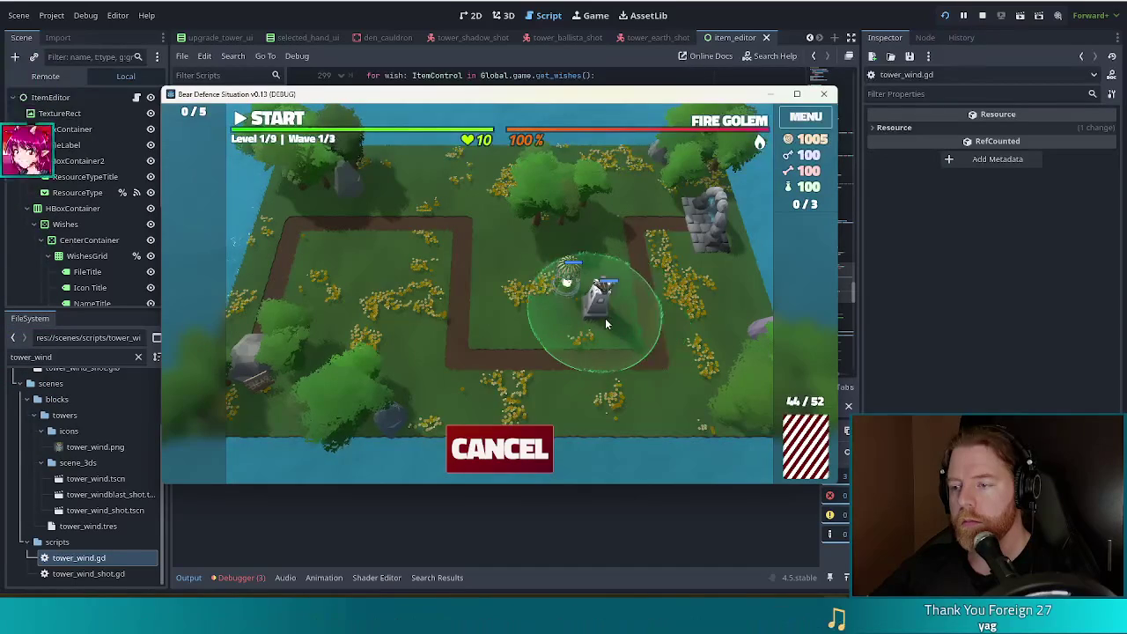
click(605, 317)
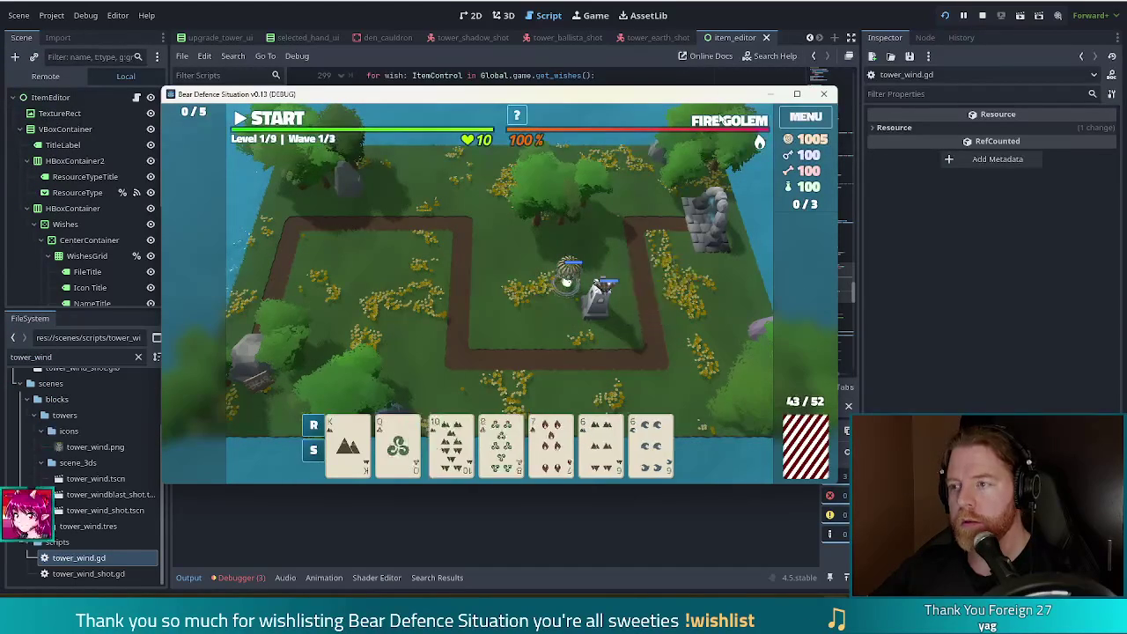
mouse_move(719, 121)
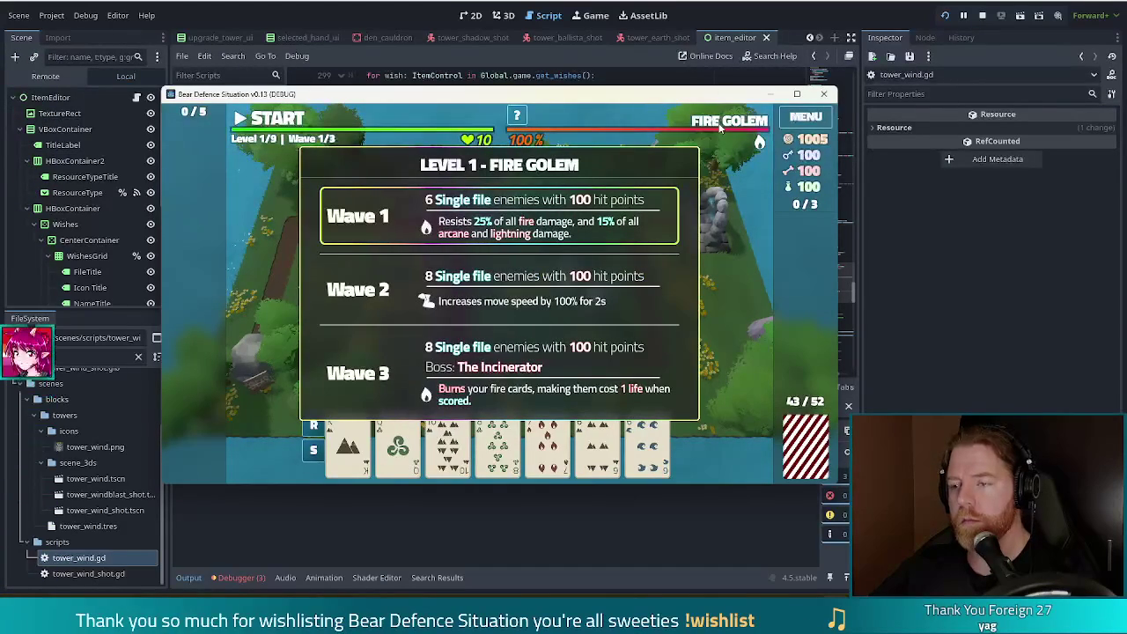
key(space)
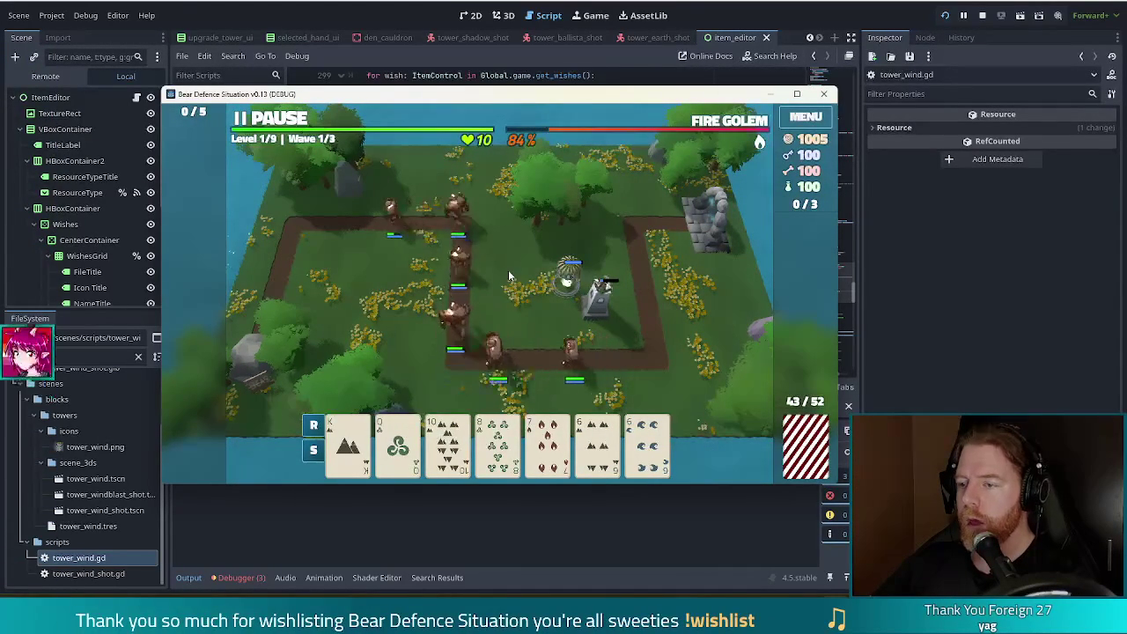
Pause the game mid-wave and return to tower_3d.gd's _load_shot code on line 312
click(269, 118)
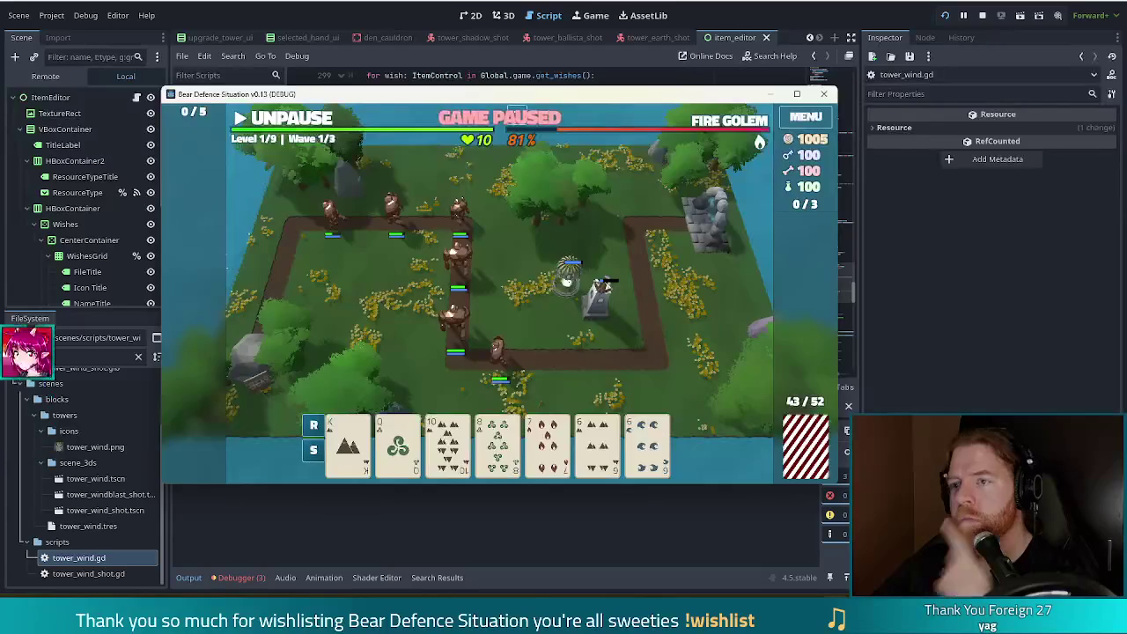
key(F8)
drag(473, 251, 481, 251)
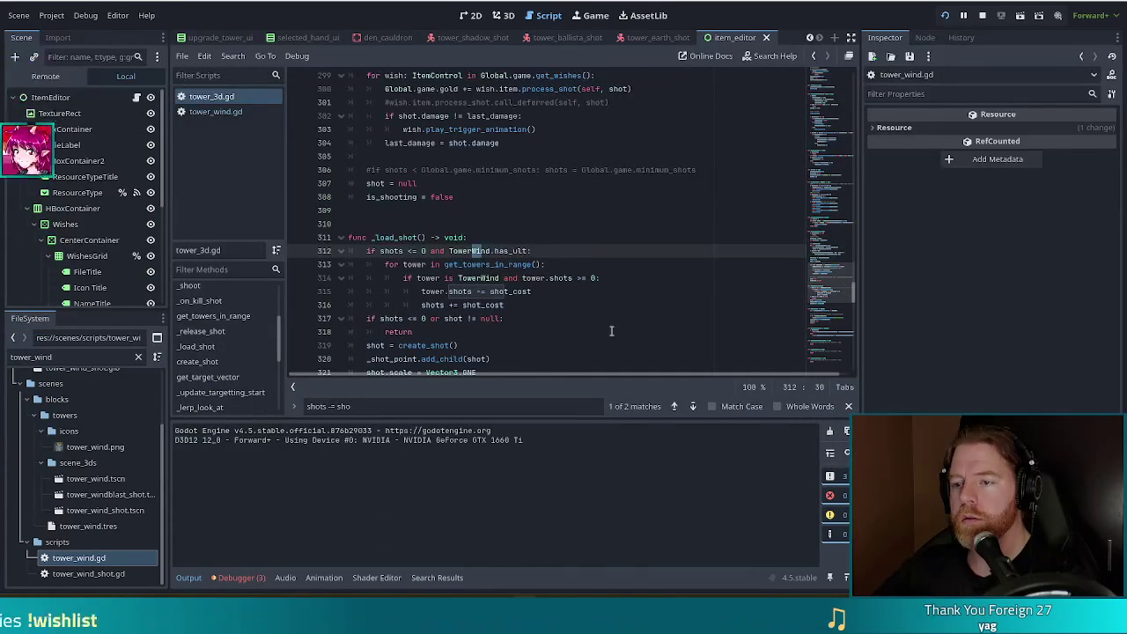
mouse_move(504, 304)
mouse_down()
mouse_move(387, 307)
mouse_move(428, 309)
mouse_up()
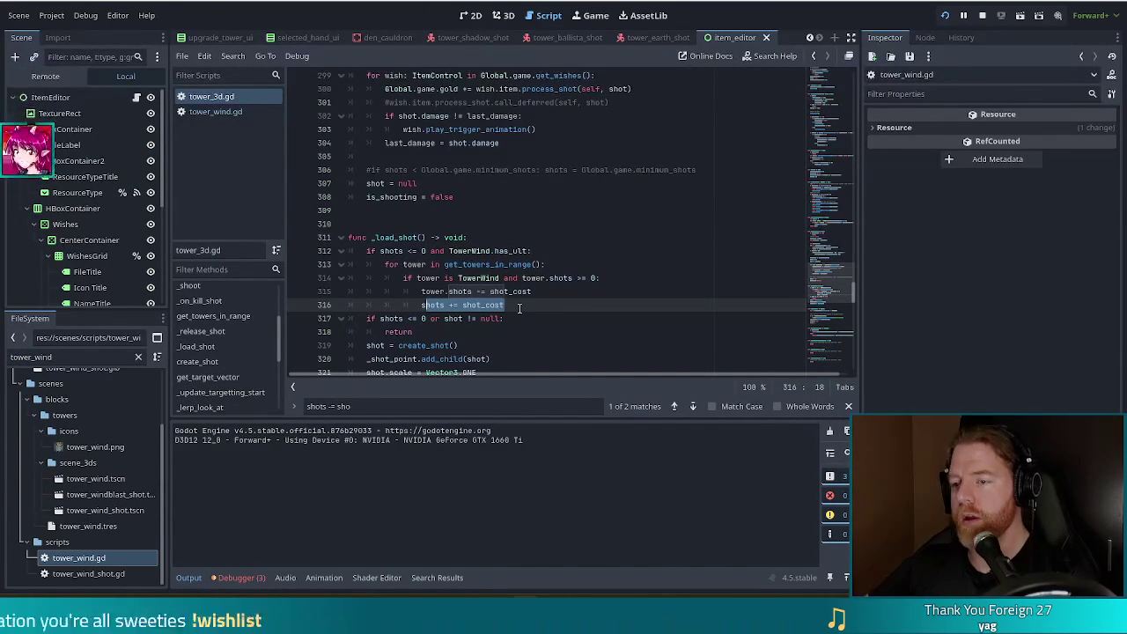
click(521, 309)
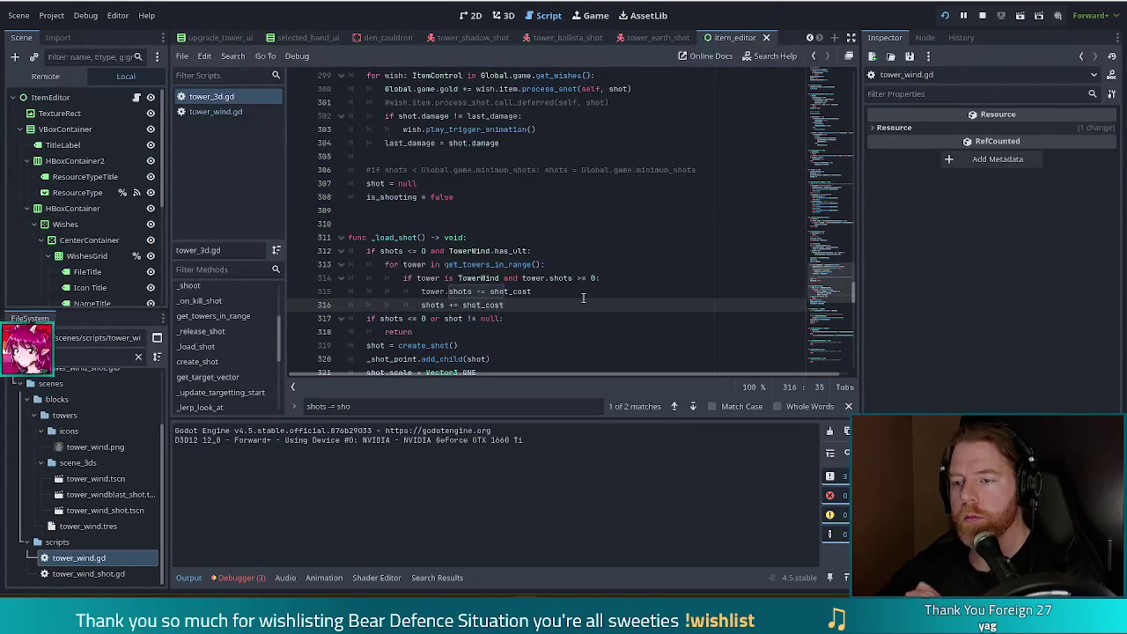
scroll(538, 250, down, 5)
click(511, 171)
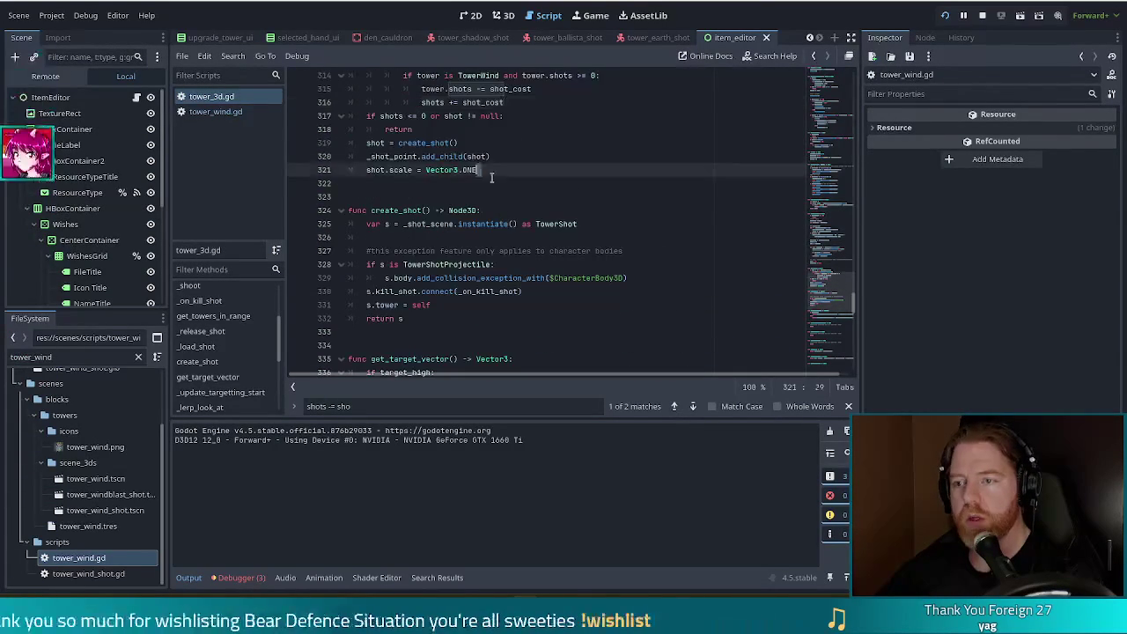
scroll(512, 172, up, 3)
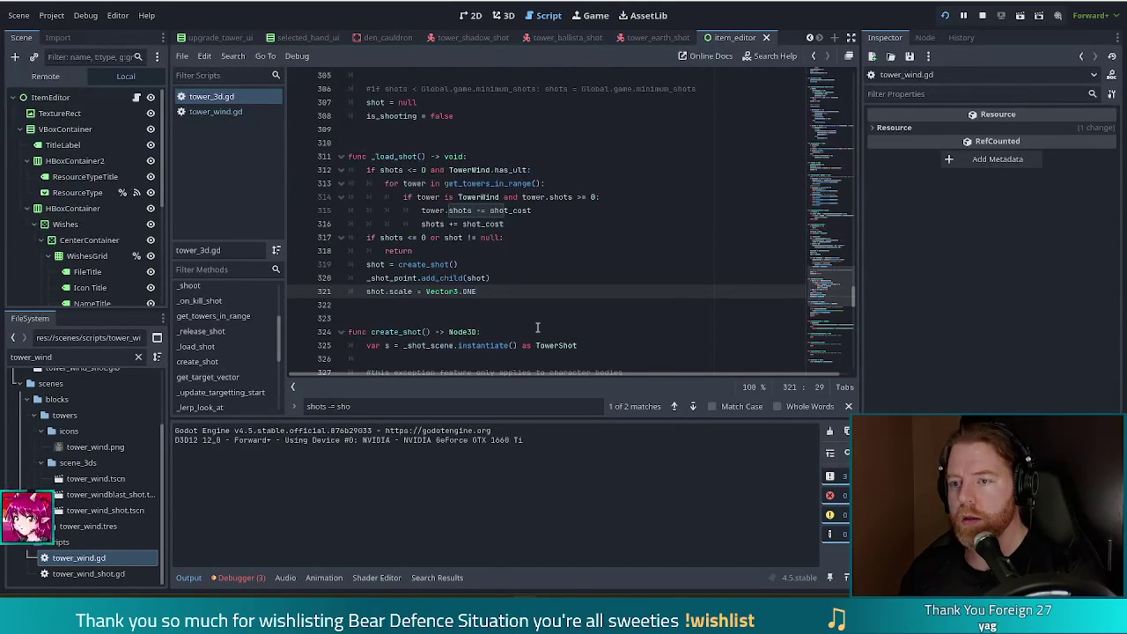
Add 'func get_banked_shot() -> bool:' with 'return false' below _load_shot and save tower_3d.gd
text(E)
key(Down)
key(Return)
key(Return)
key(Return)
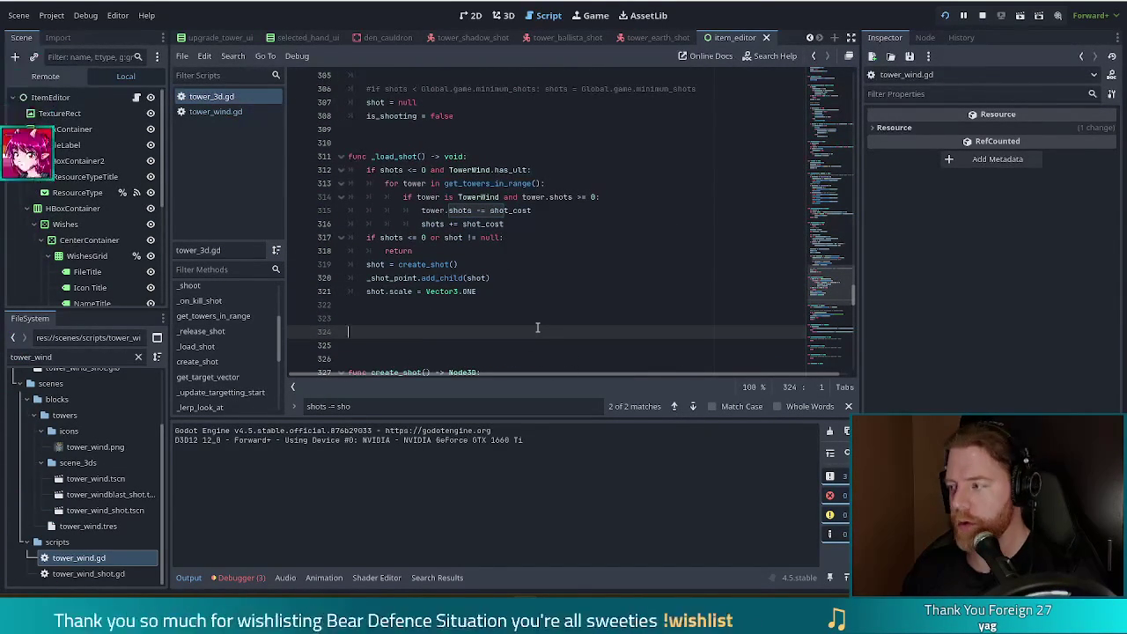
text(func )
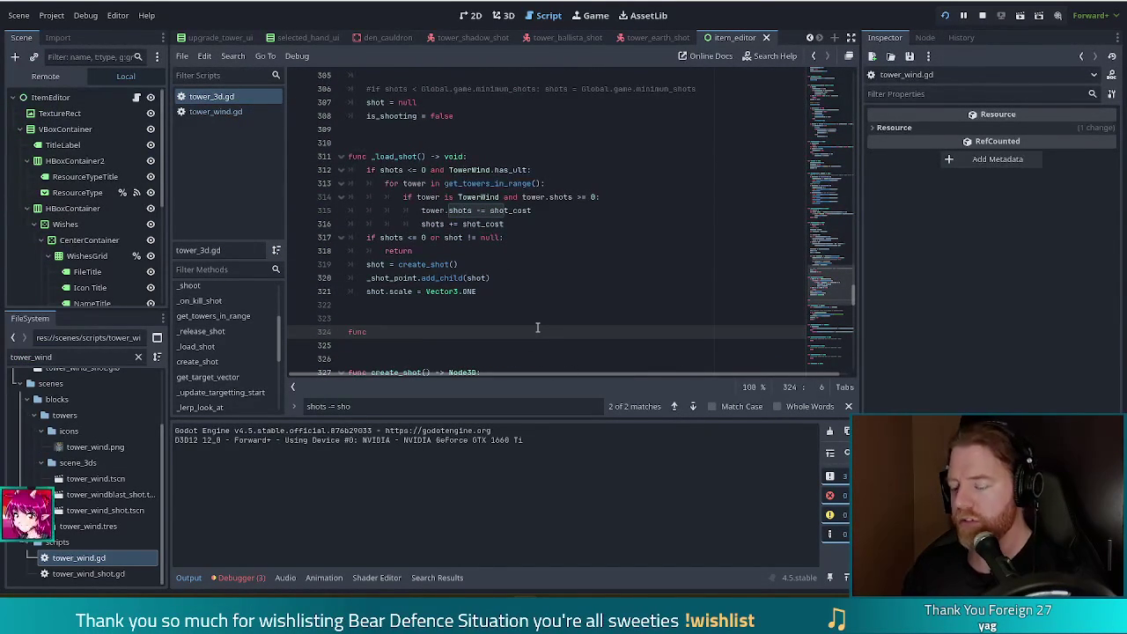
text(get_banked)
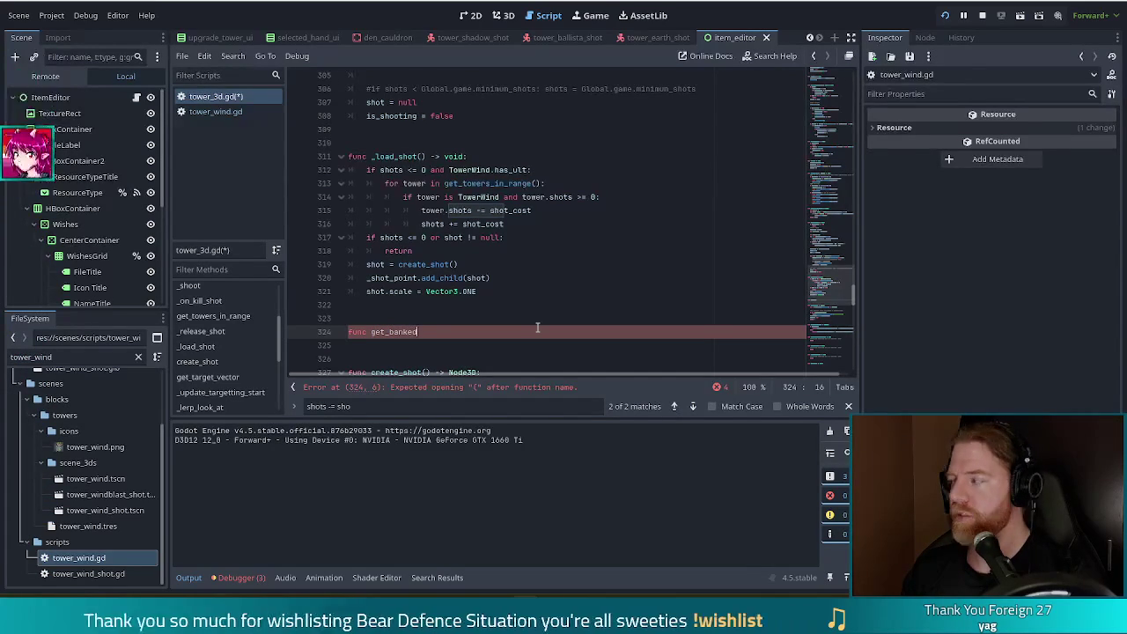
text(_shot)
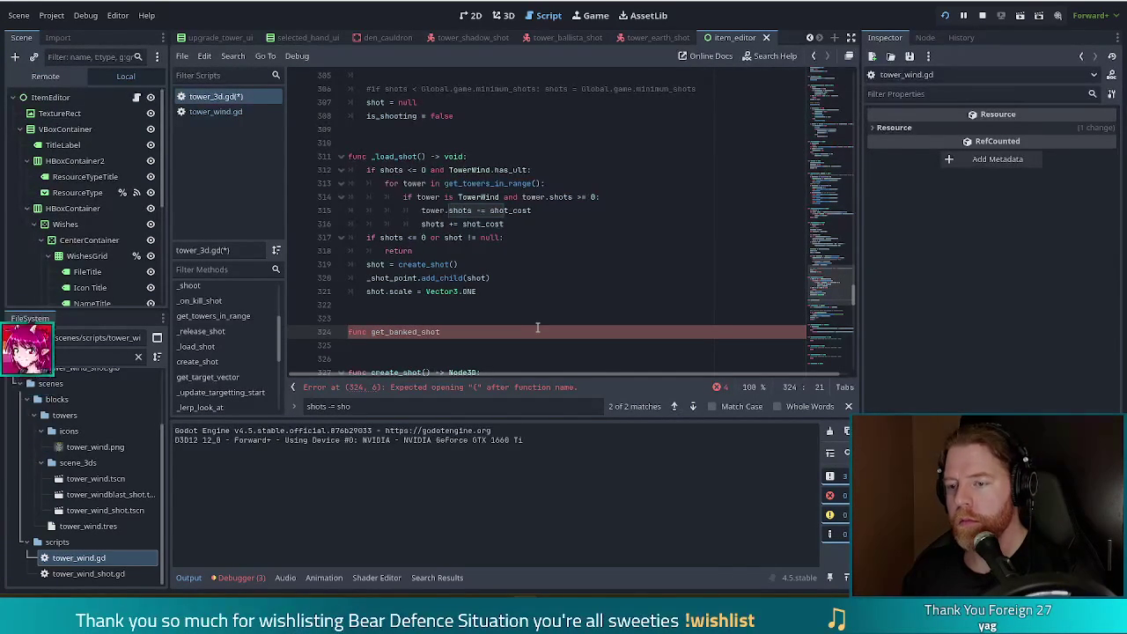
text(()
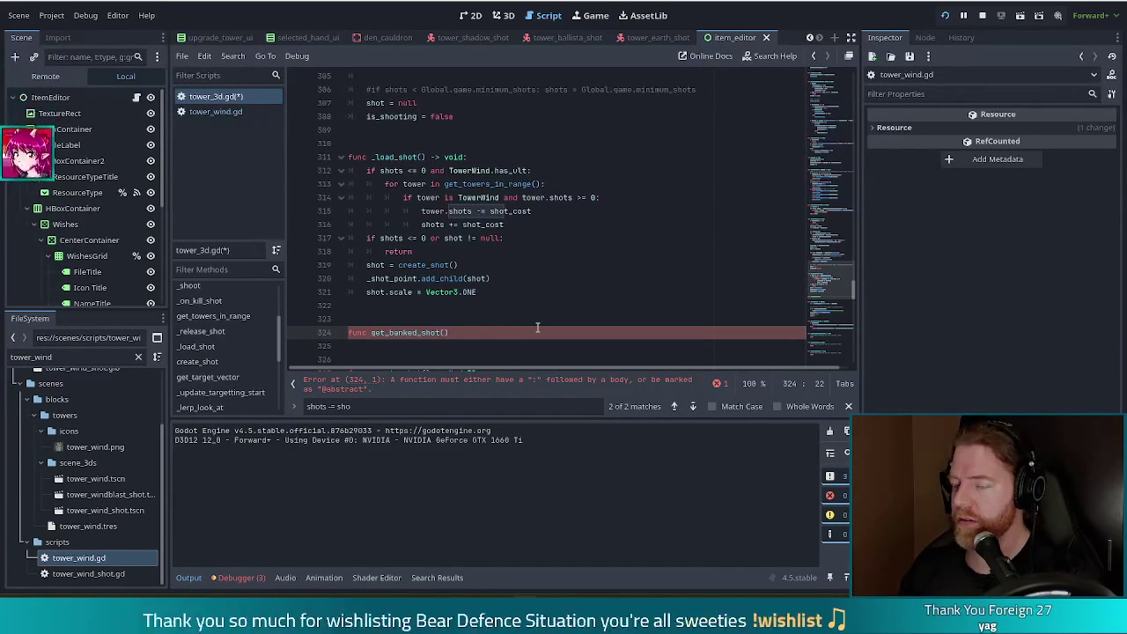
text() -)
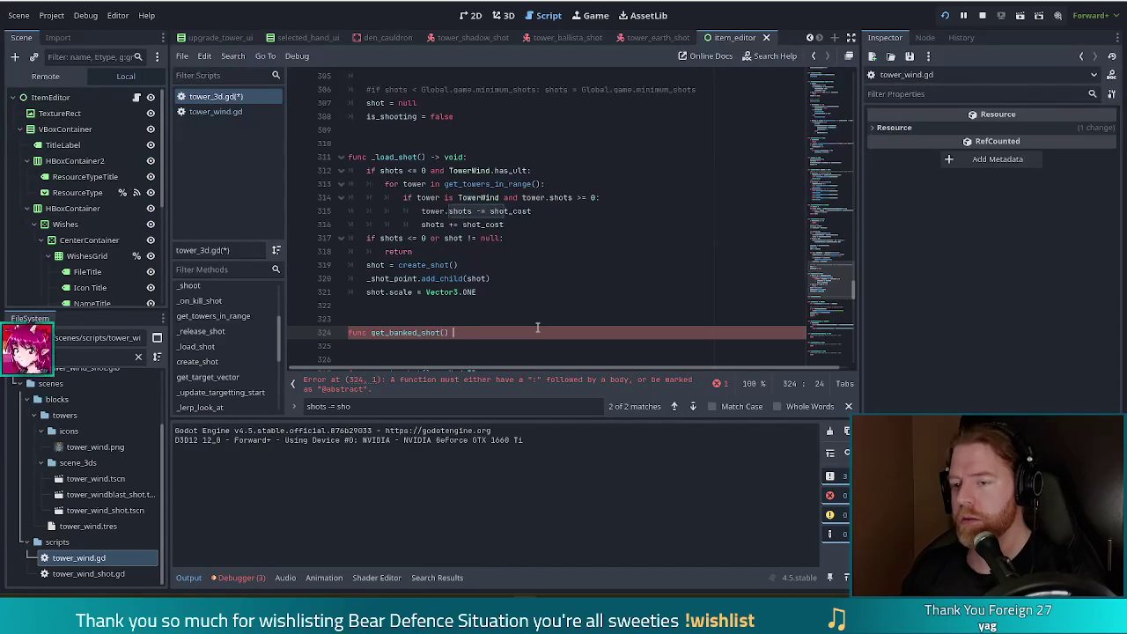
text(> bool:)
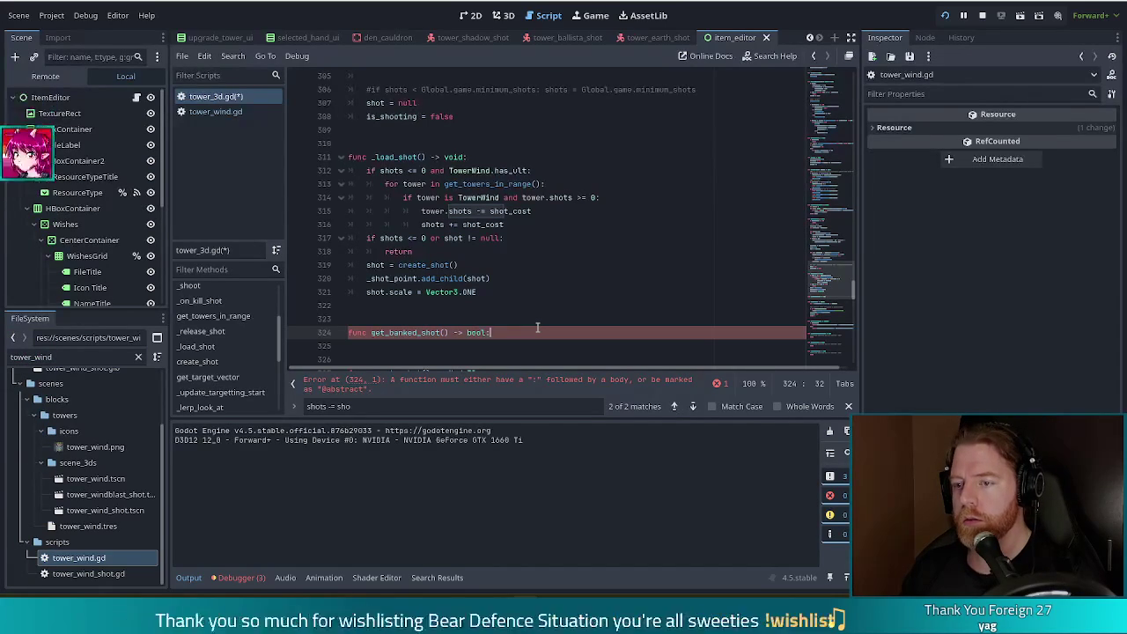
key(Return)
text(return false)
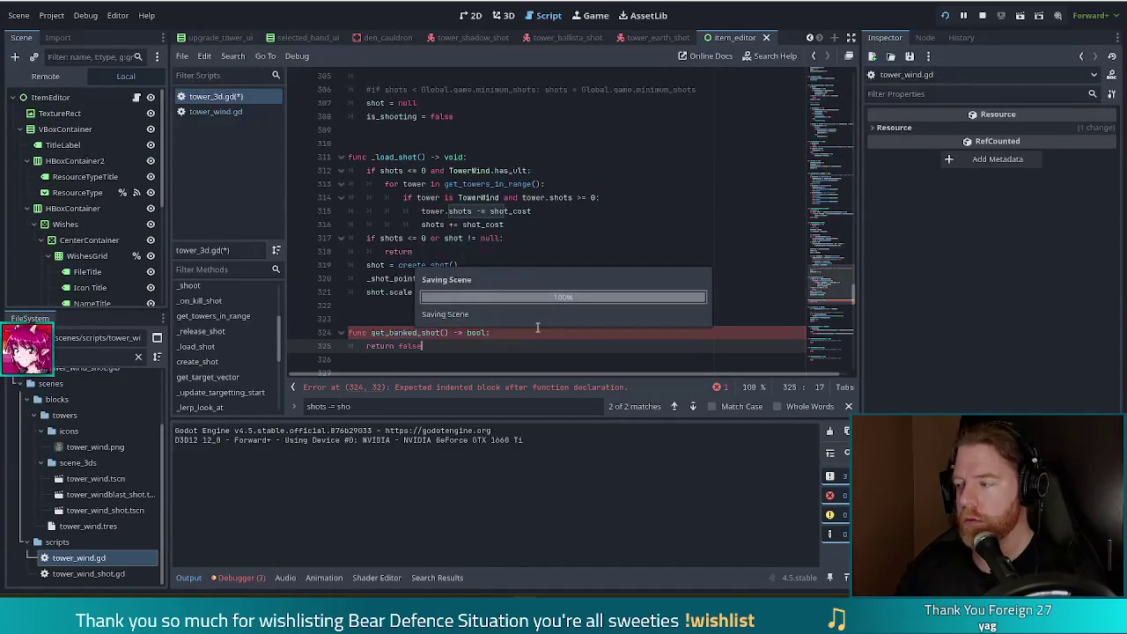
key(ctrl+s)
click(473, 197)
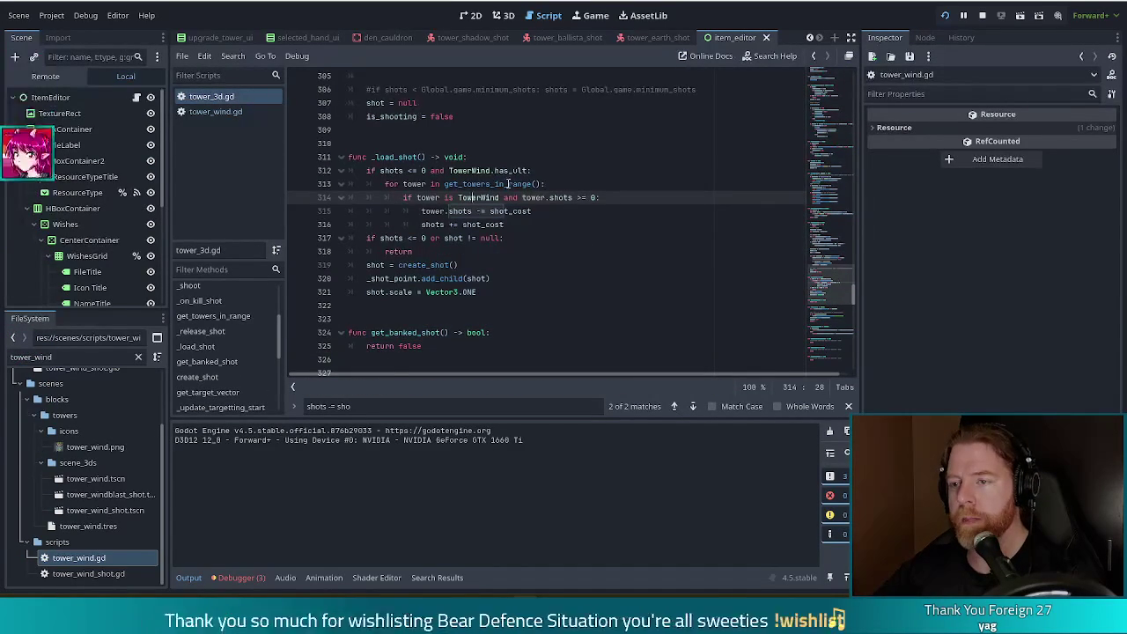
Change line 312's check to 'if shots < shot_cost:' and start a new line below it
click(466, 158)
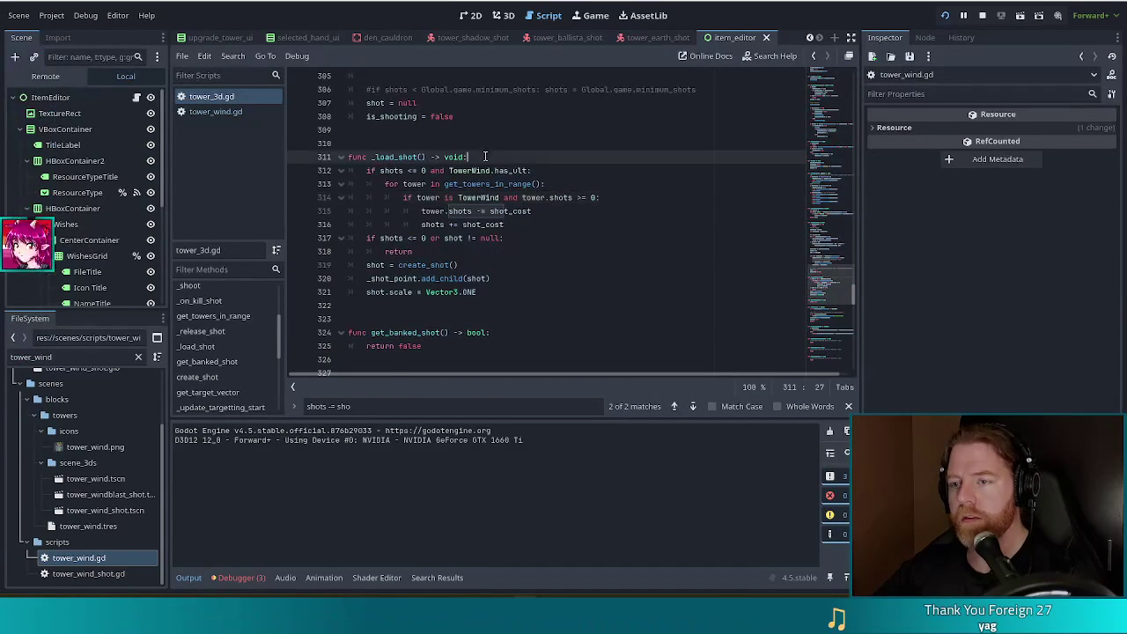
click(430, 170)
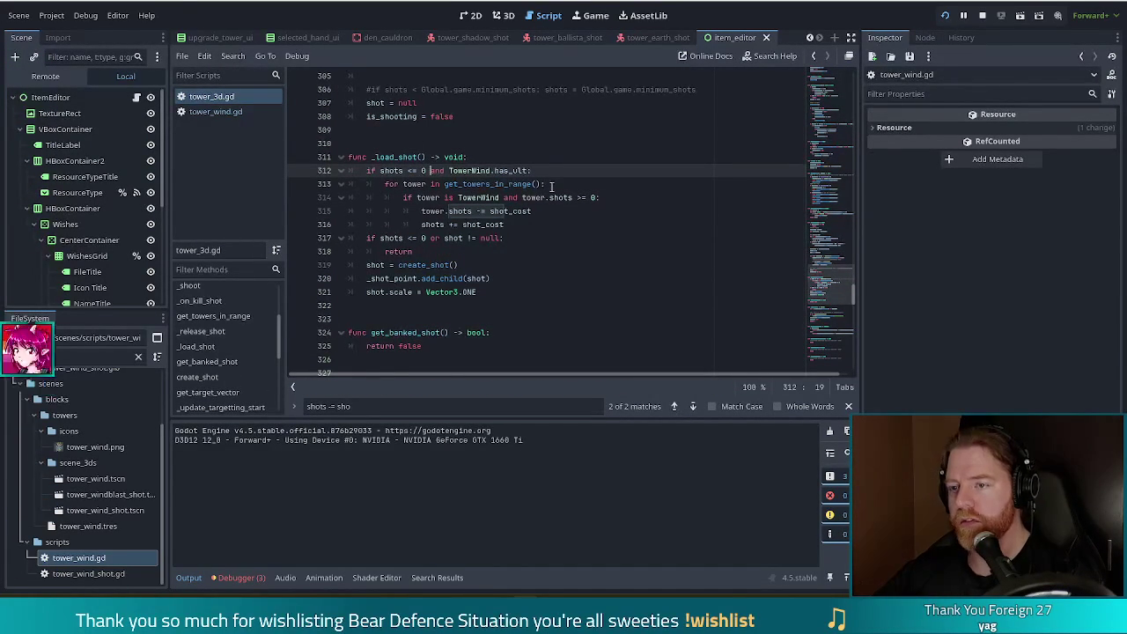
key(BackSpace)
key(BackSpace)
key(BackSpace)
text(sho)
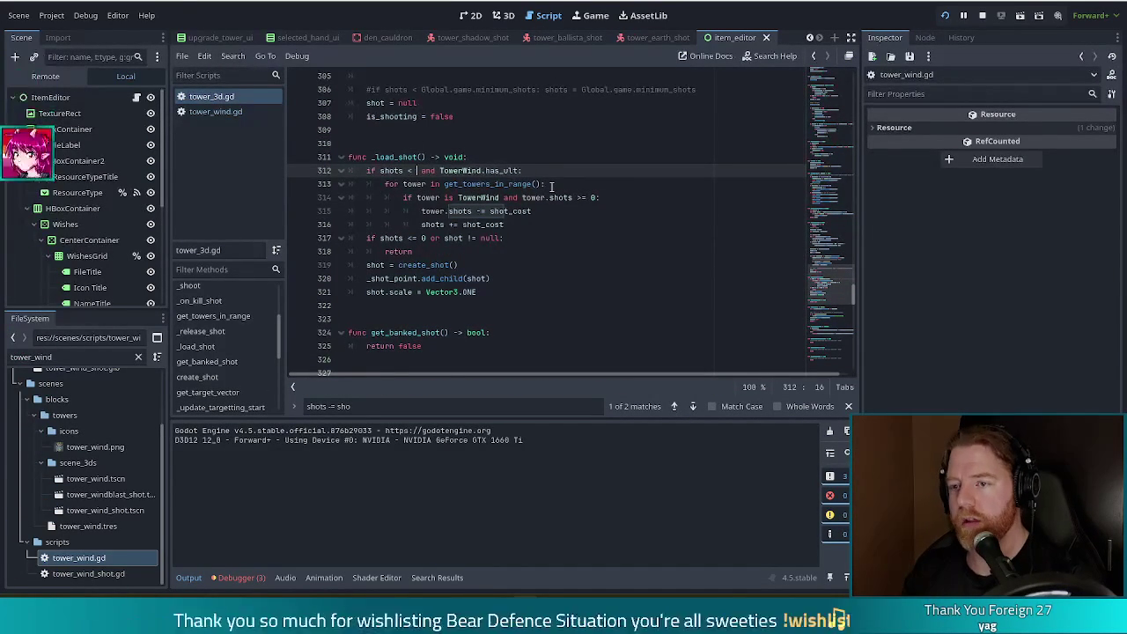
text(t_cost)
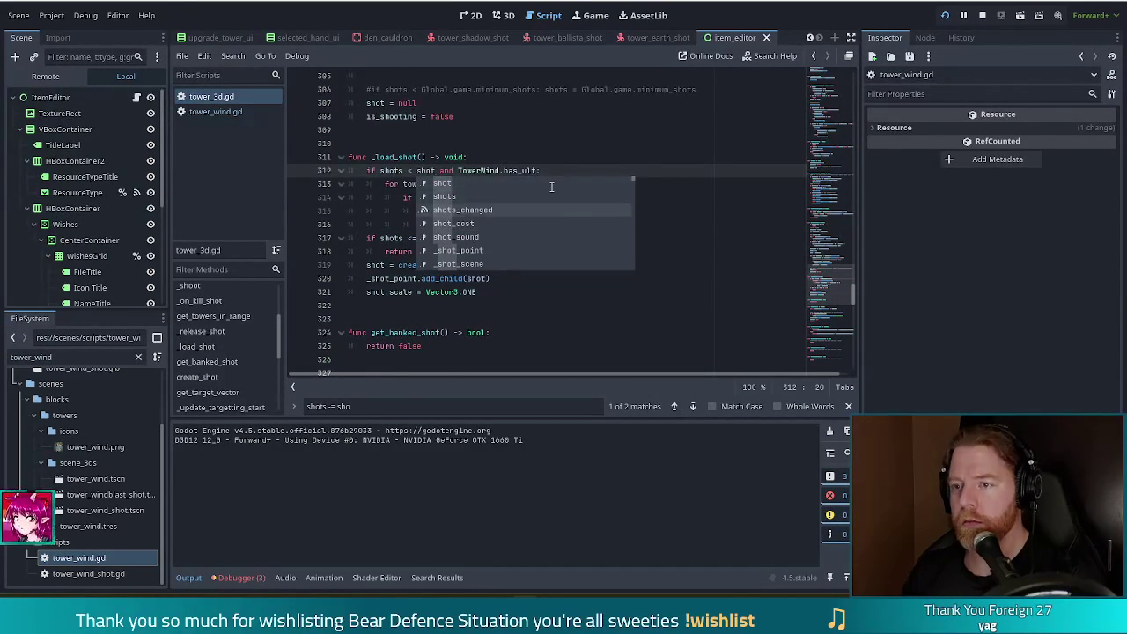
text(:)
key(Return)
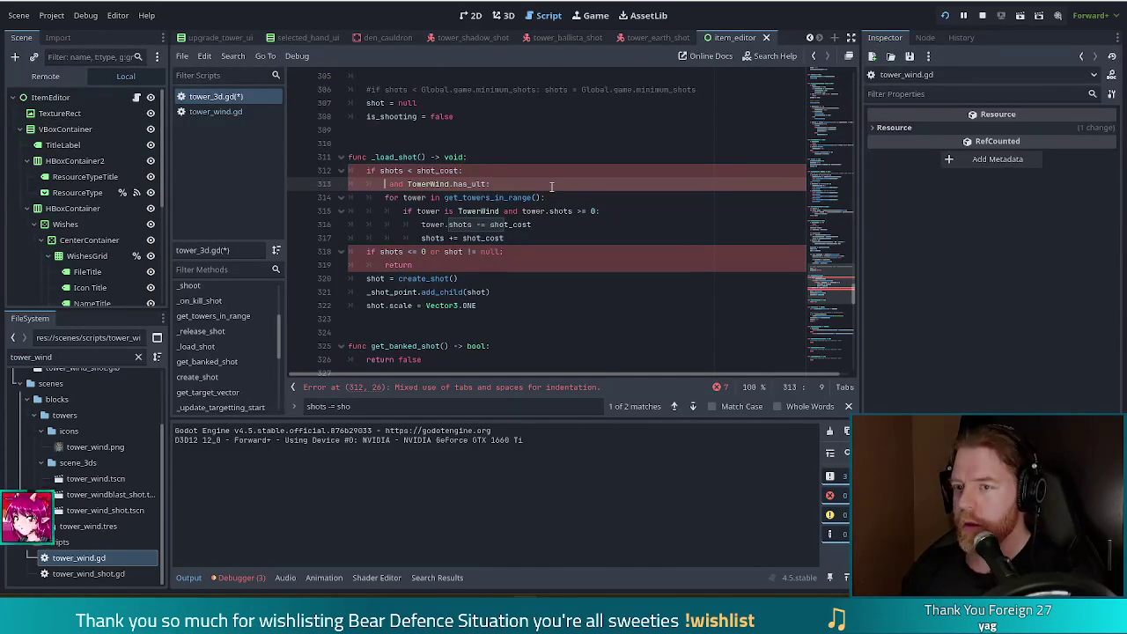
text(if)
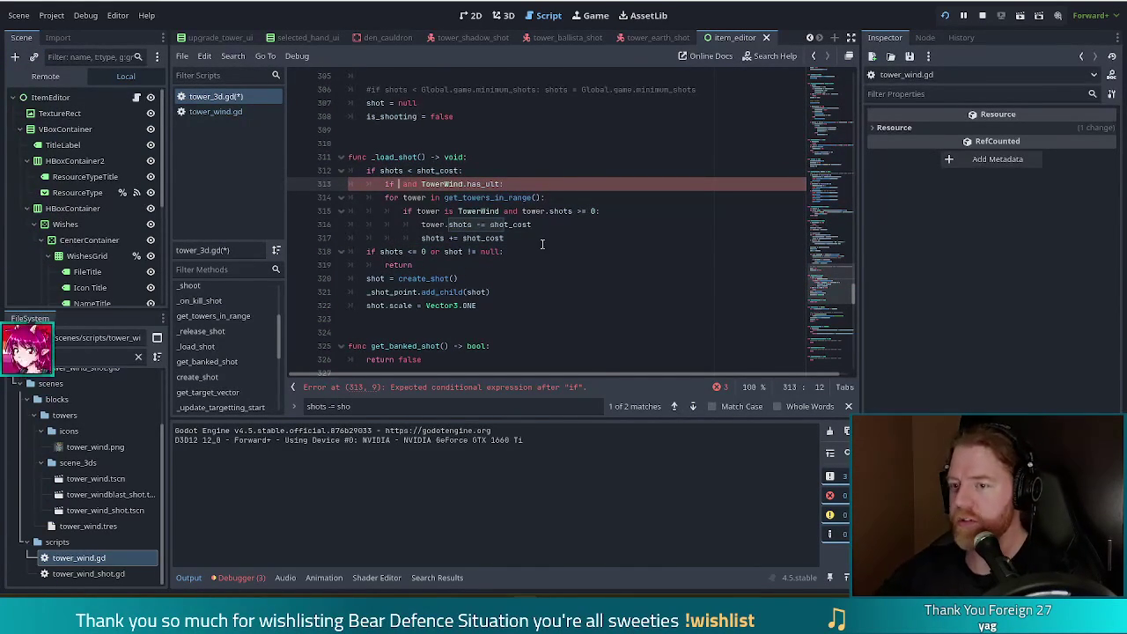
Insert a get_banked_shot() call and move the TowerWind.has_ult condition onto its own line
drag(380, 251, 426, 272)
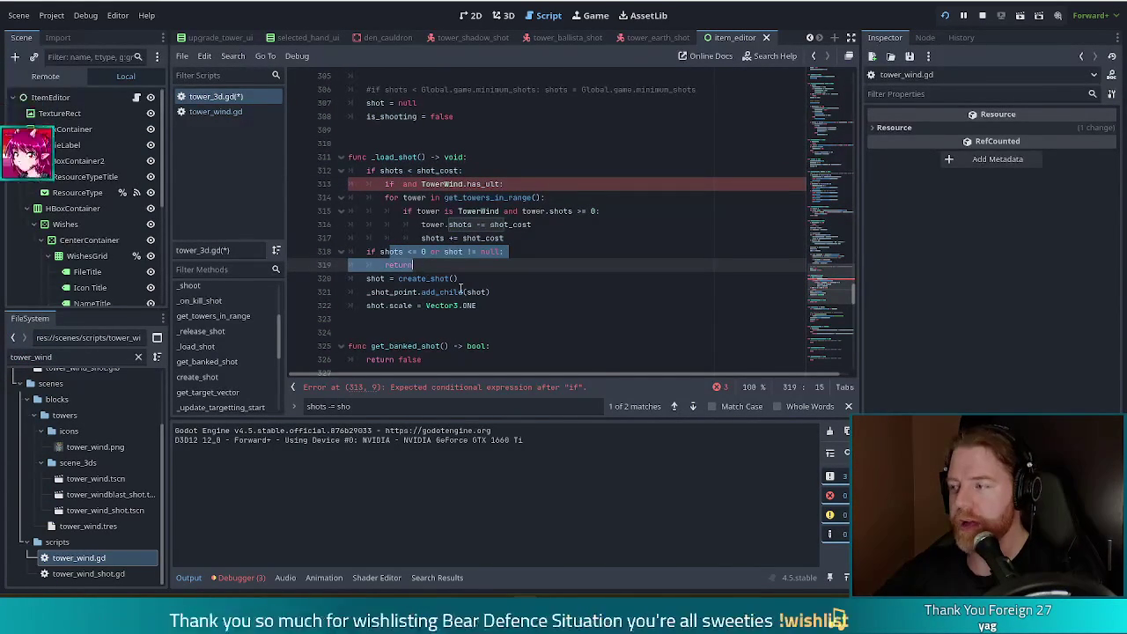
click(489, 253)
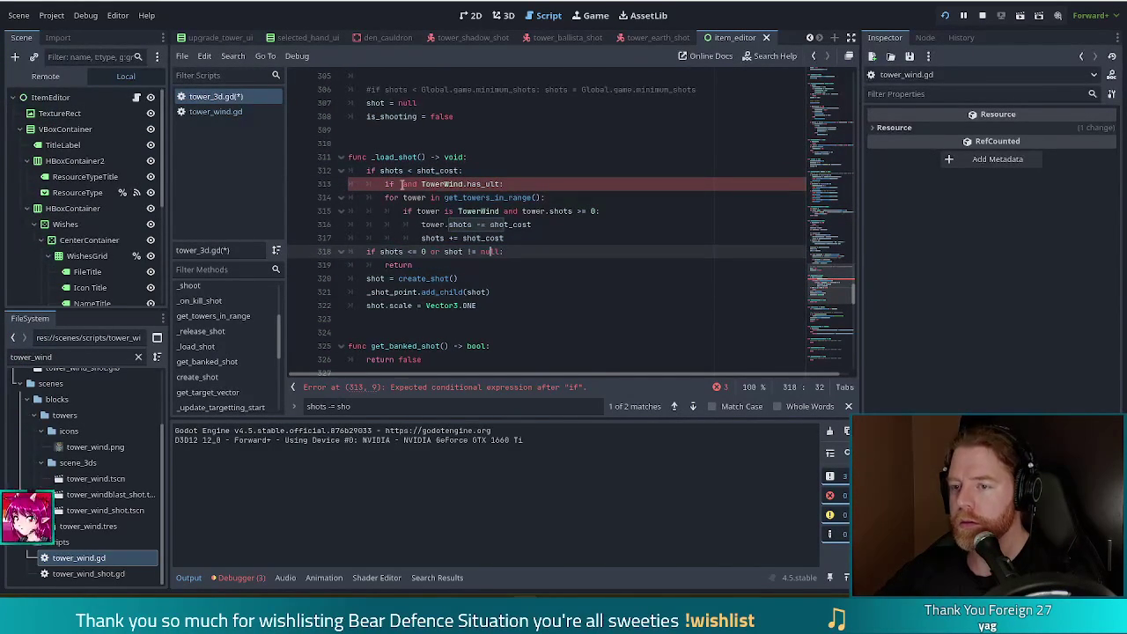
scroll(427, 350, down, 2)
click(470, 261)
click(443, 278)
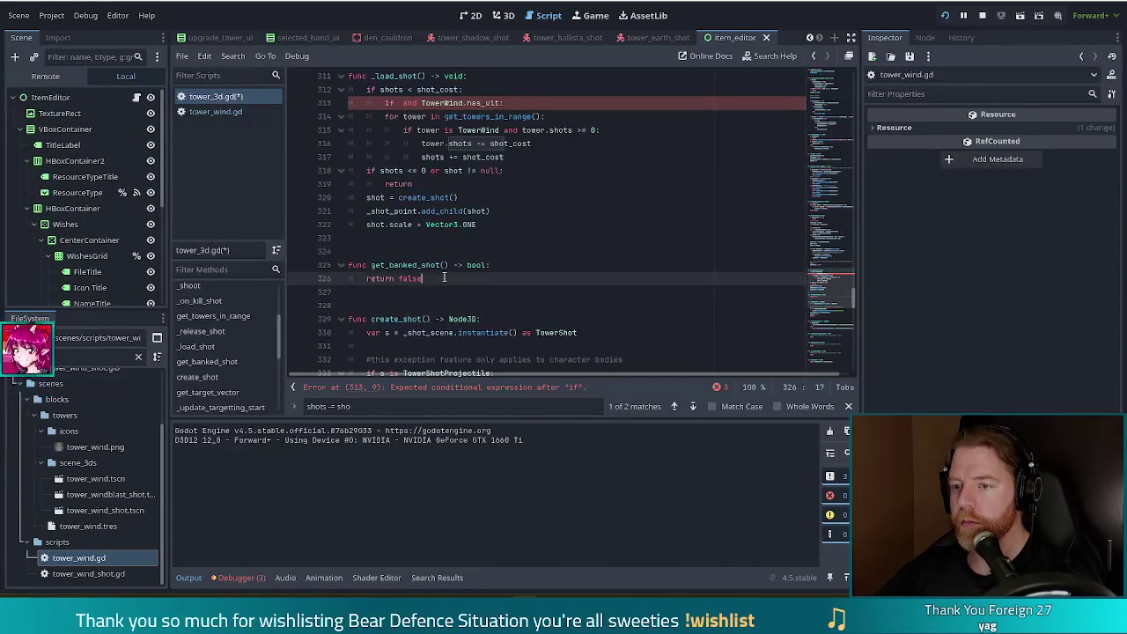
click(400, 103)
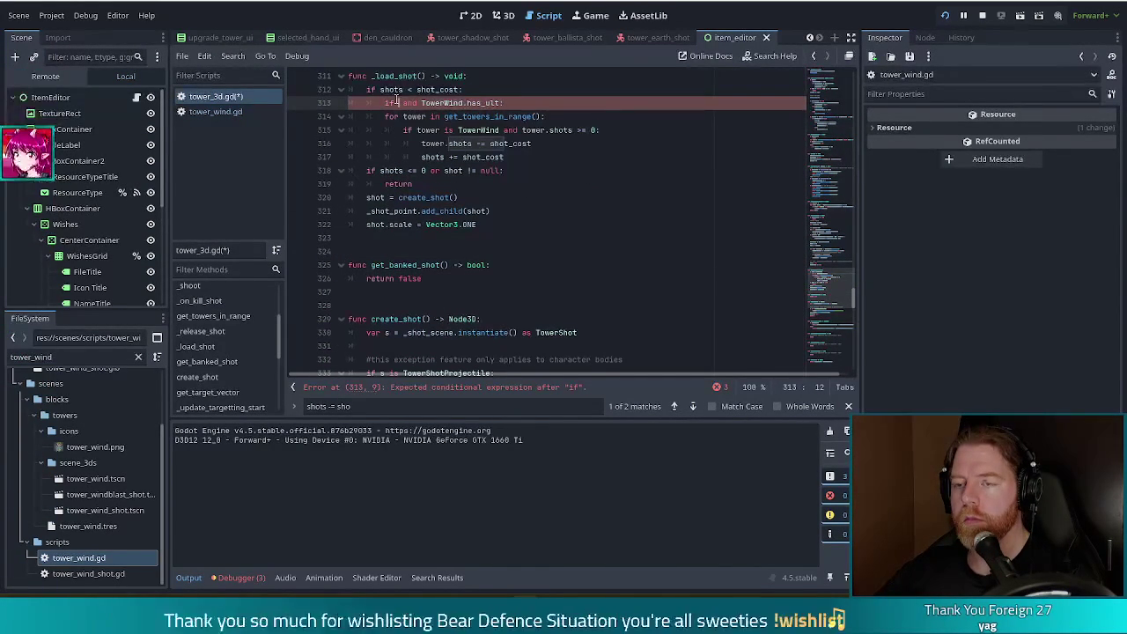
key(shift+Home)
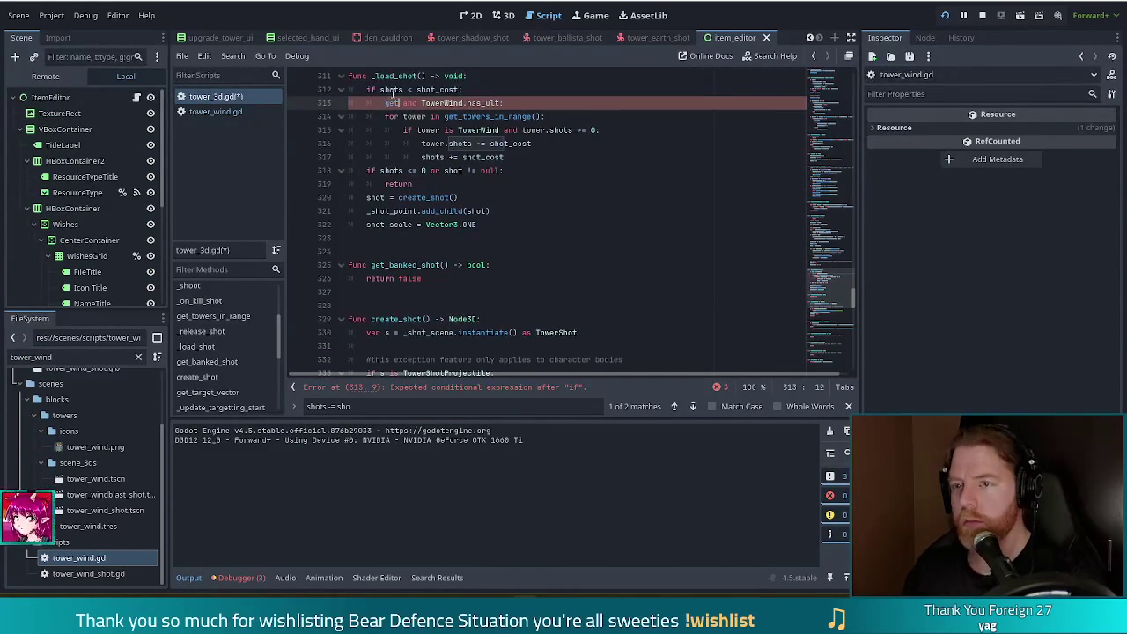
text(get_ba)
key(Return)
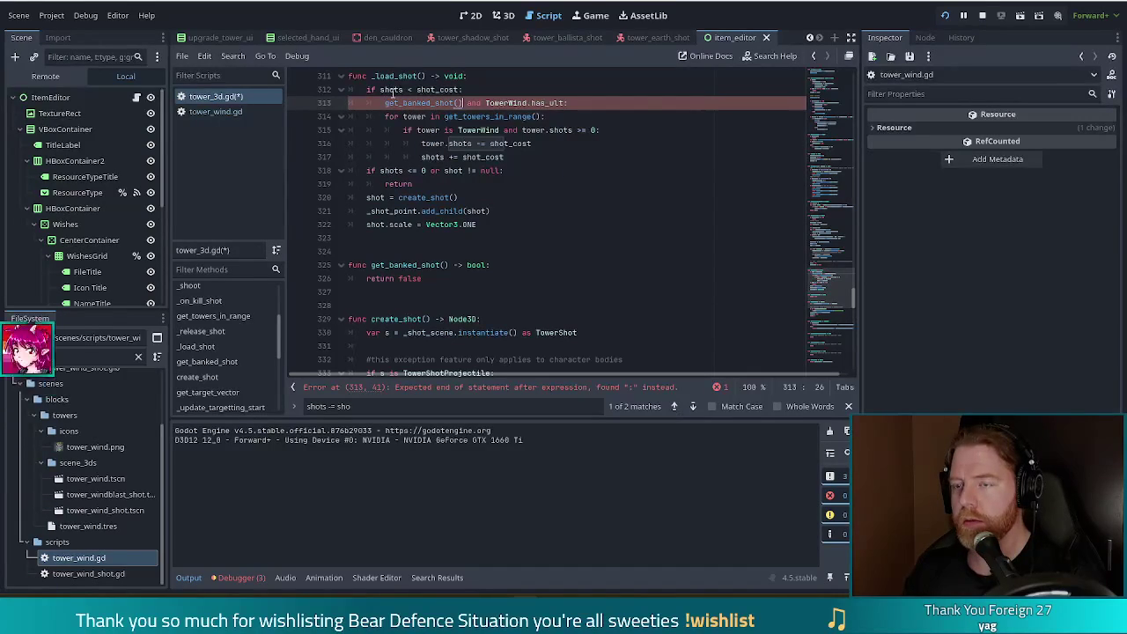
key(Return)
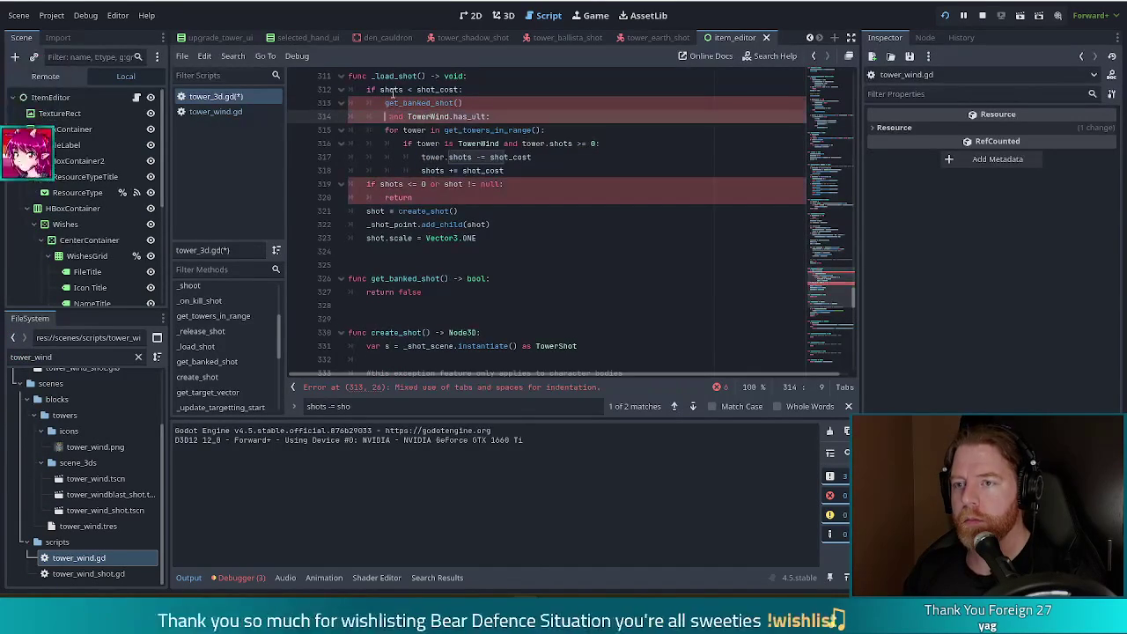
key(Delete)
key(Delete)
key(Delete)
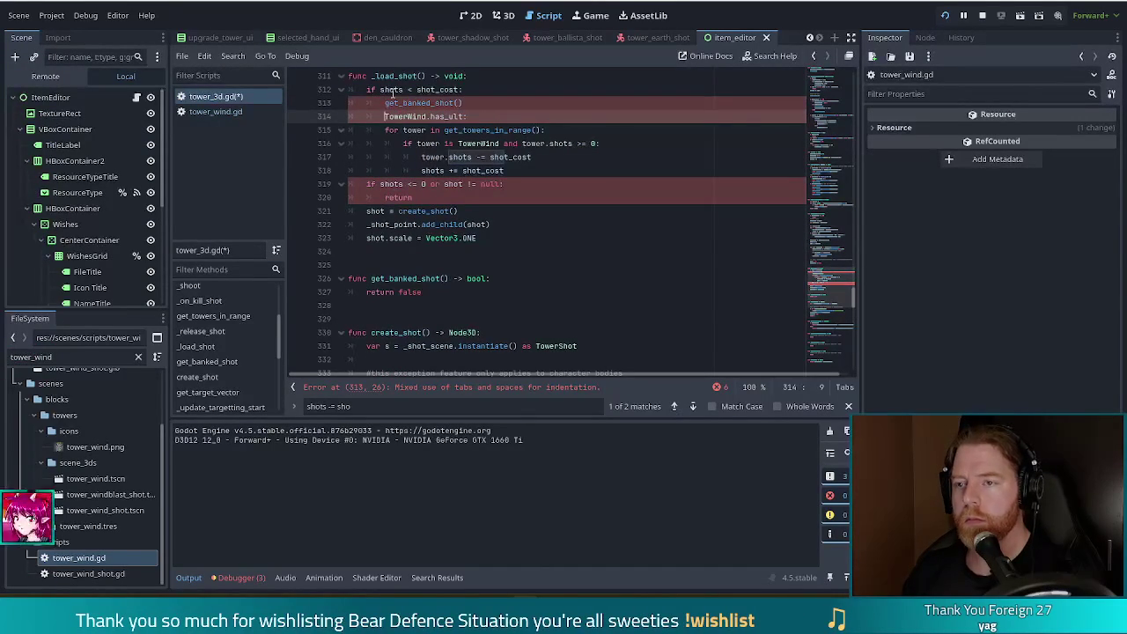
scroll(476, 161, up, 3)
Move the has_ult loop block from _load_shot into get_banked_shot(), replacing 'return false', and dedent it
drag(515, 252, 516, 179)
key(ctrl+c)
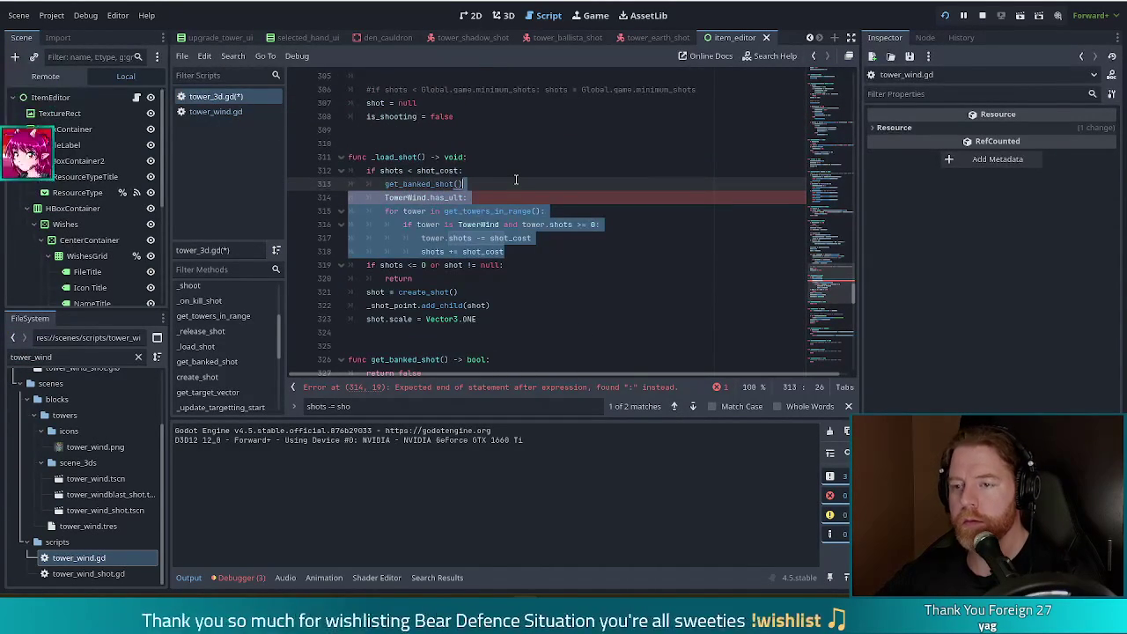
key(BackSpace)
triple_click(449, 303)
key(Return)
key(ctrl+v)
drag(407, 293, 453, 360)
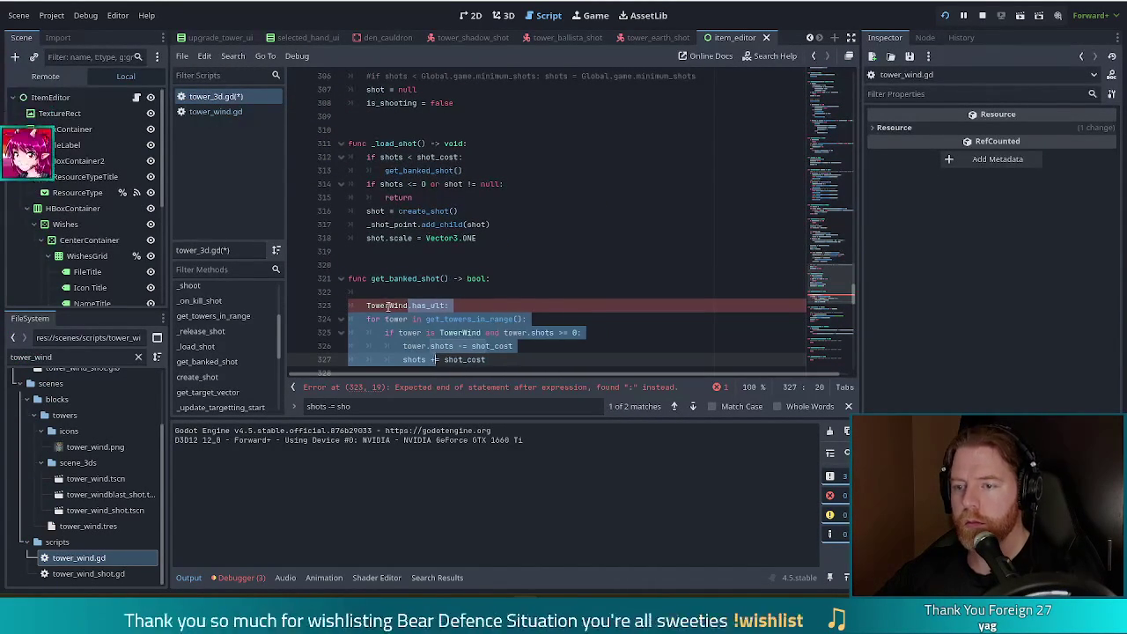
key(shift+Tab)
click(367, 305)
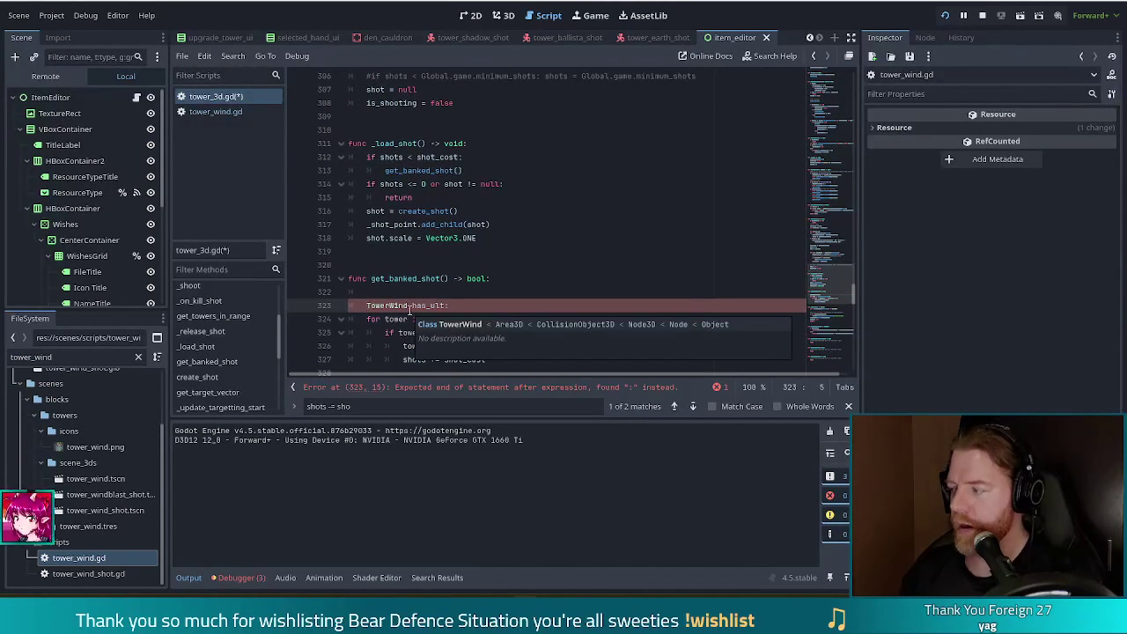
Prefix TowerWind.has_ult with 'if', indent the loop beneath it, and remove the empty line
text(if)
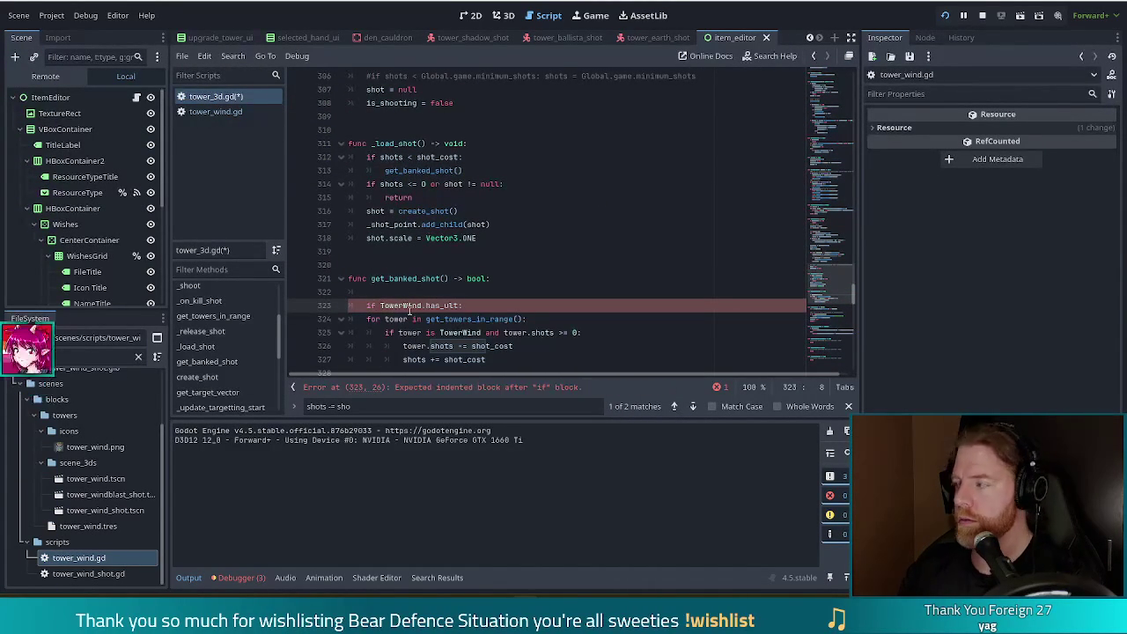
scroll(455, 337, down, 4)
drag(411, 157, 419, 197)
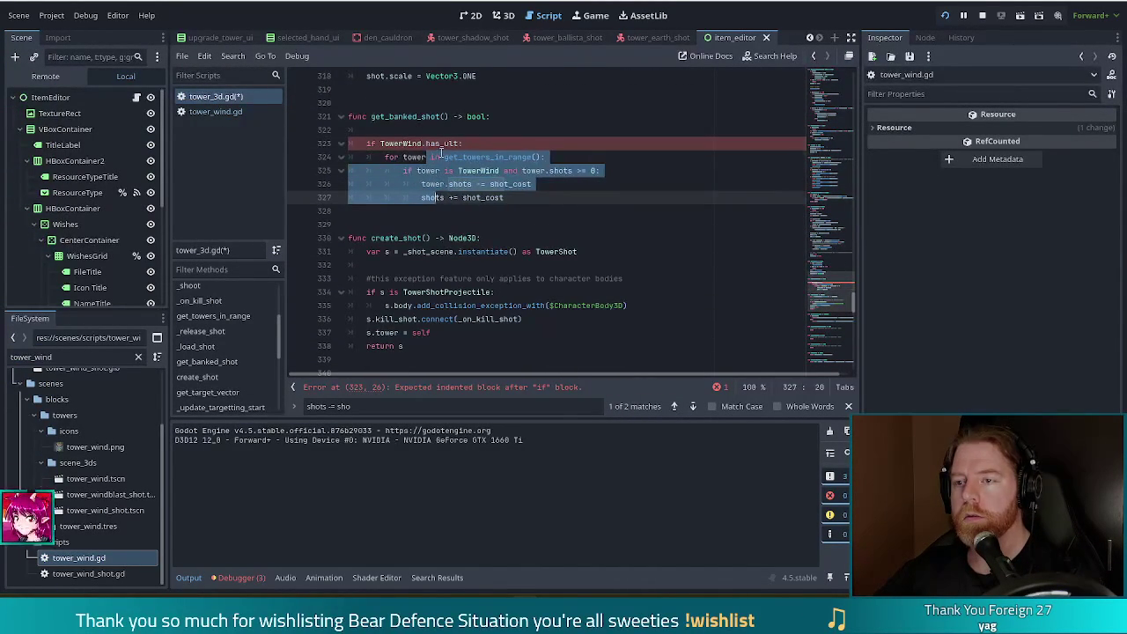
key(Tab)
click(510, 127)
key(BackSpace)
key(BackSpace)
click(480, 143)
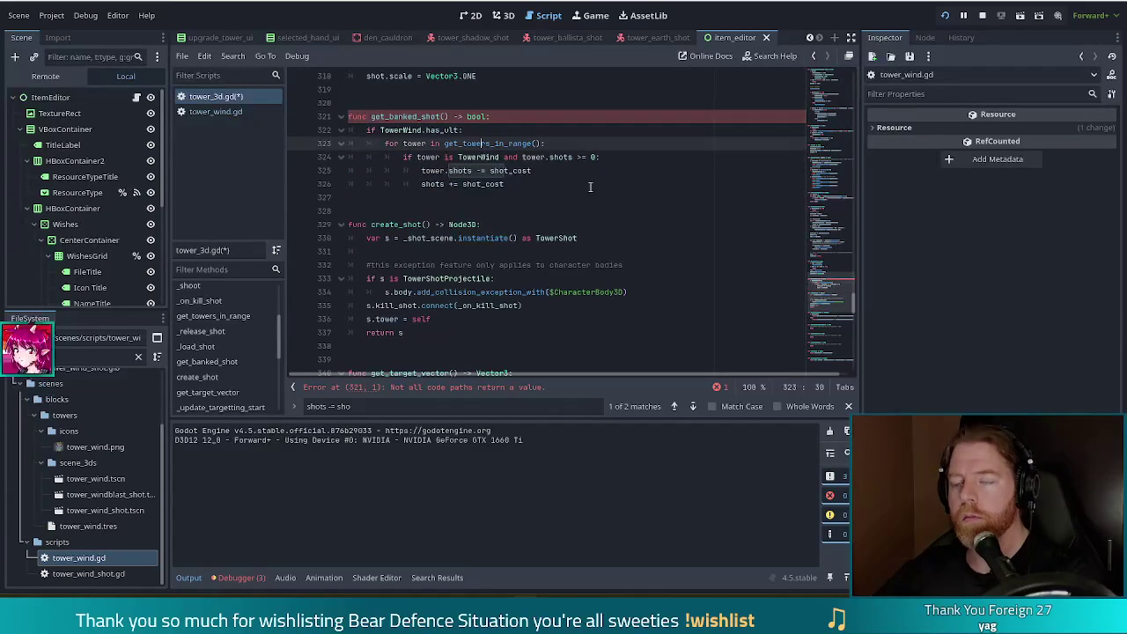
double_click(484, 117)
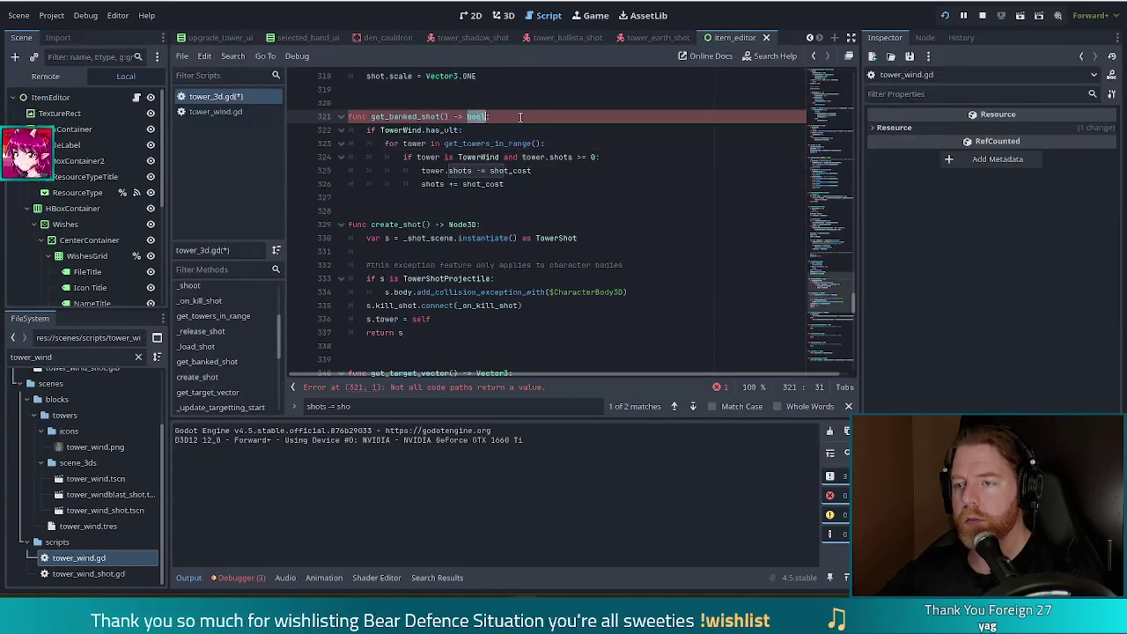
Change get_banked_shot()'s return type from bool to void and save
text(void)
key(ctrl+s)
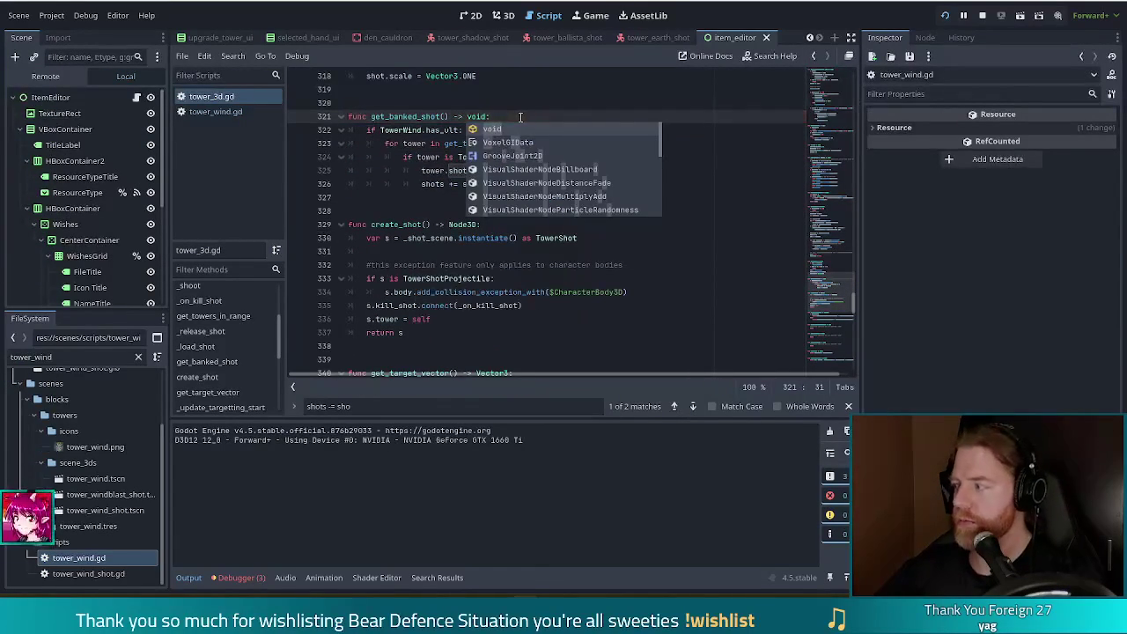
click(429, 157)
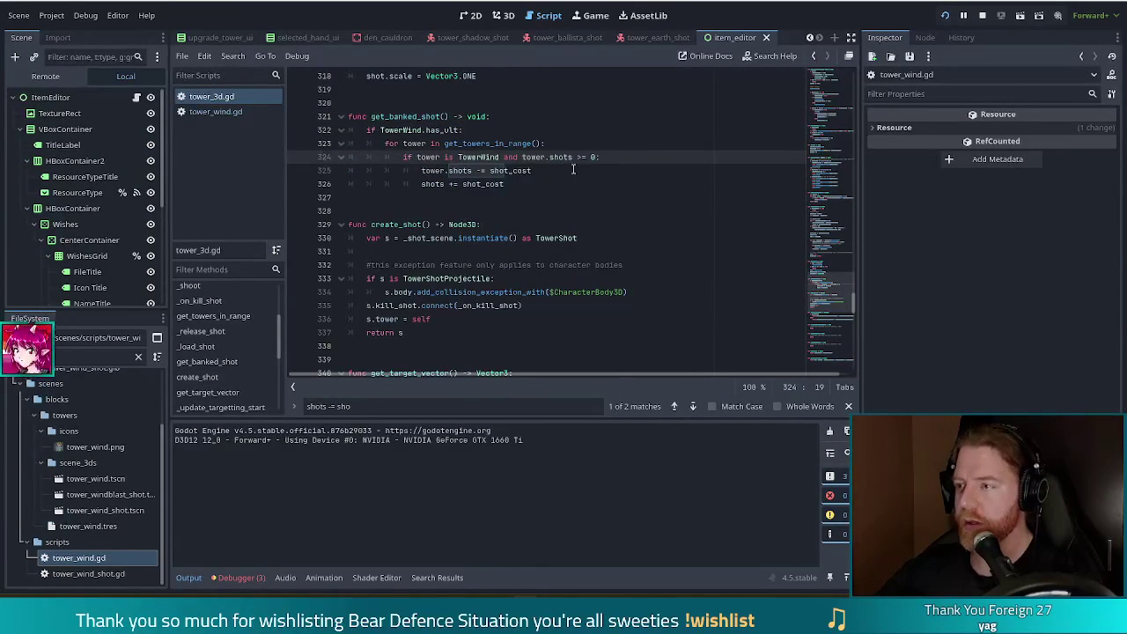
Make the wind-tower check 'tower.shots >= shot_cost' and open a new line after the loop
scroll(590, 210, up, 2)
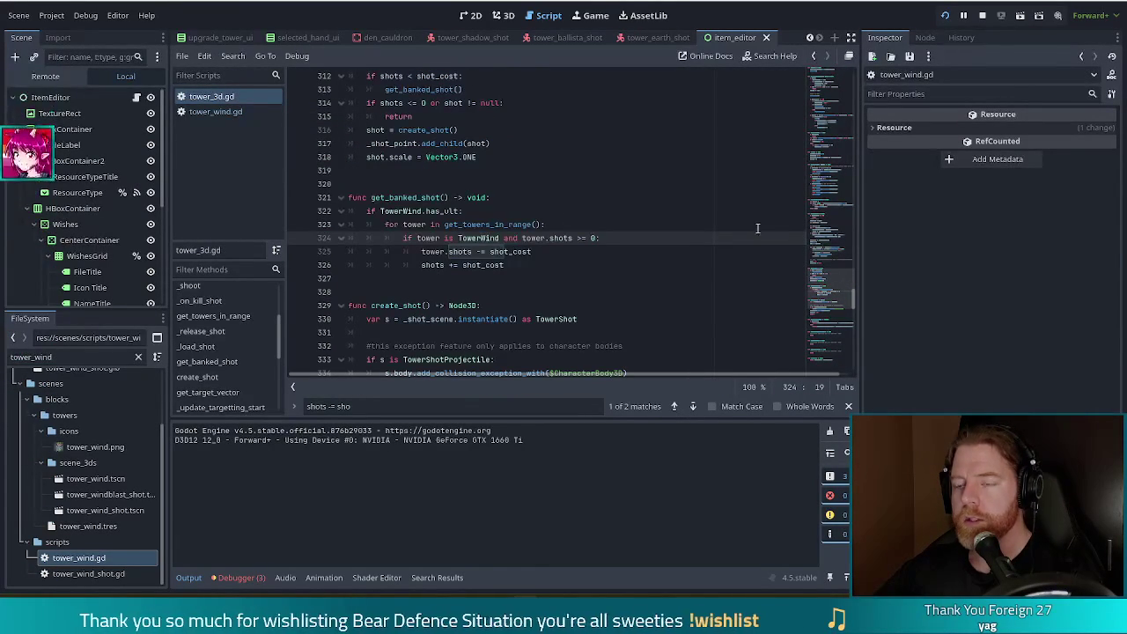
click(422, 211)
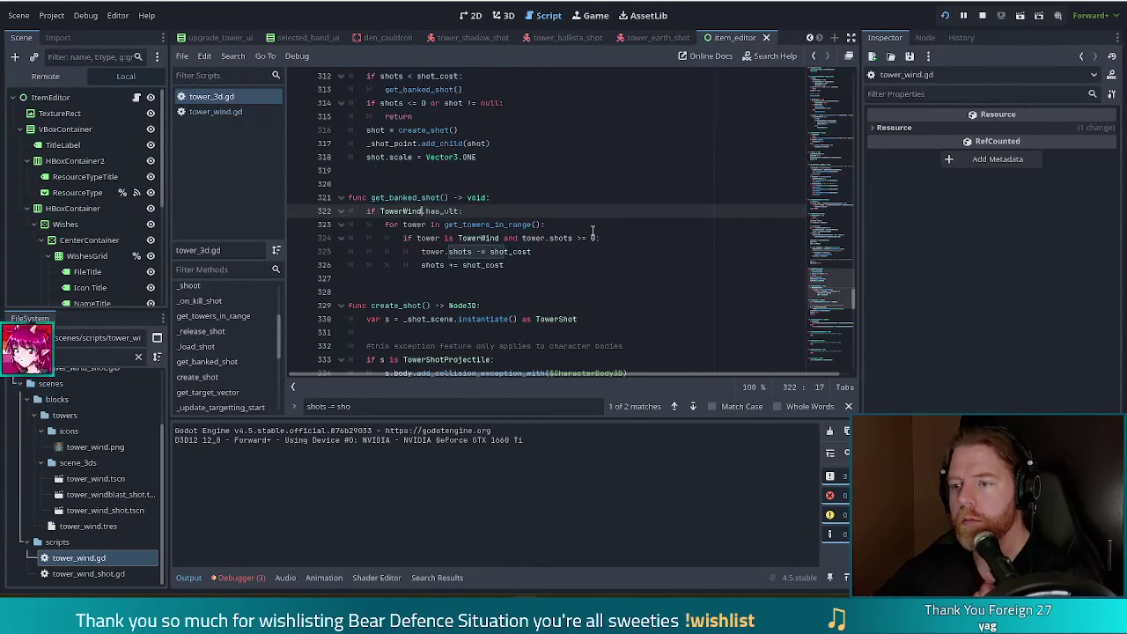
click(590, 239)
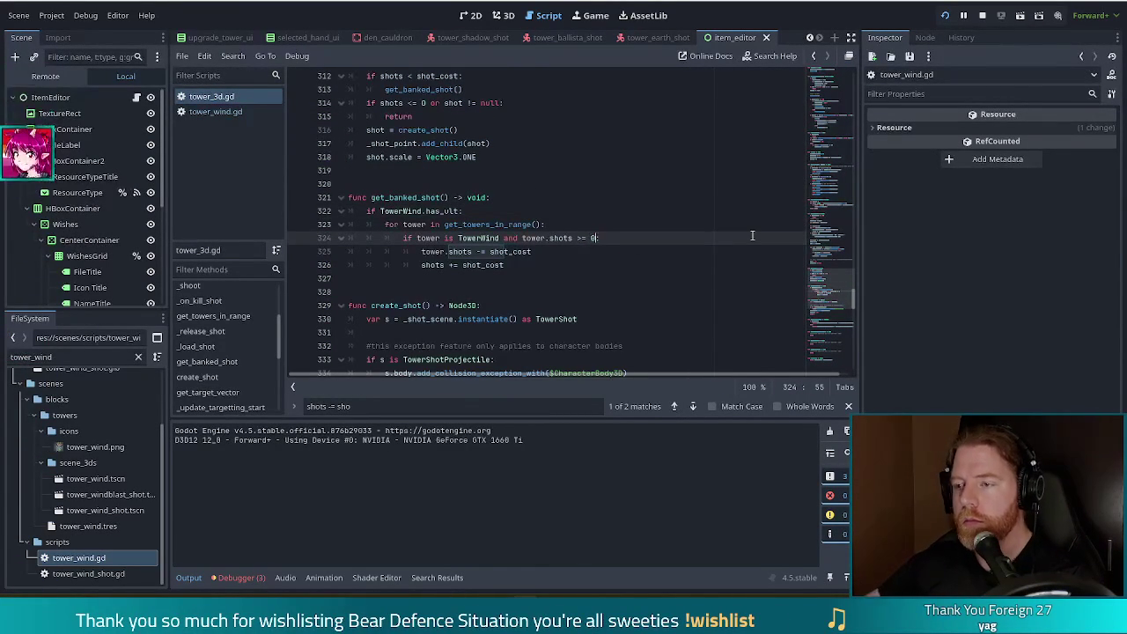
key(BackSpace)
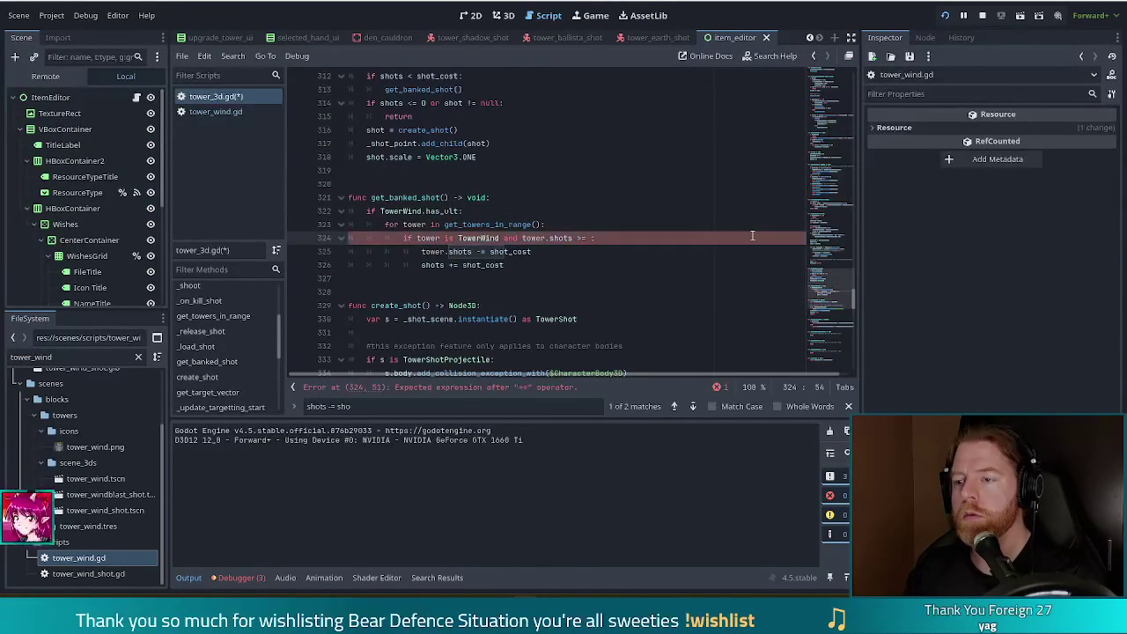
text(shot_cost)
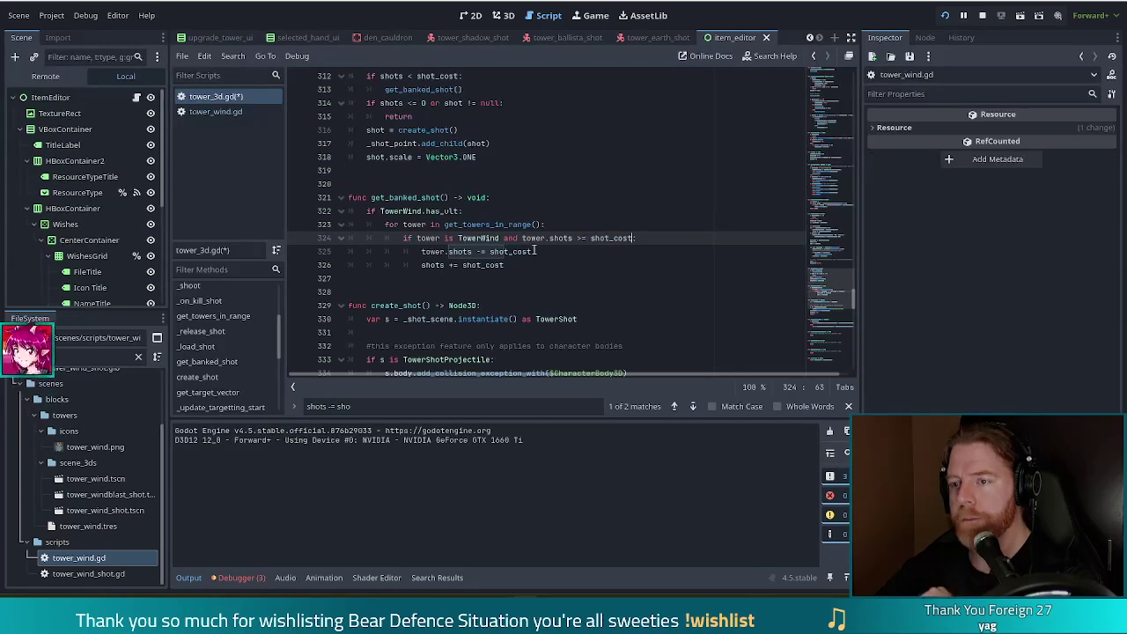
click(583, 238)
text(=)
click(514, 258)
scroll(514, 258, up, 1)
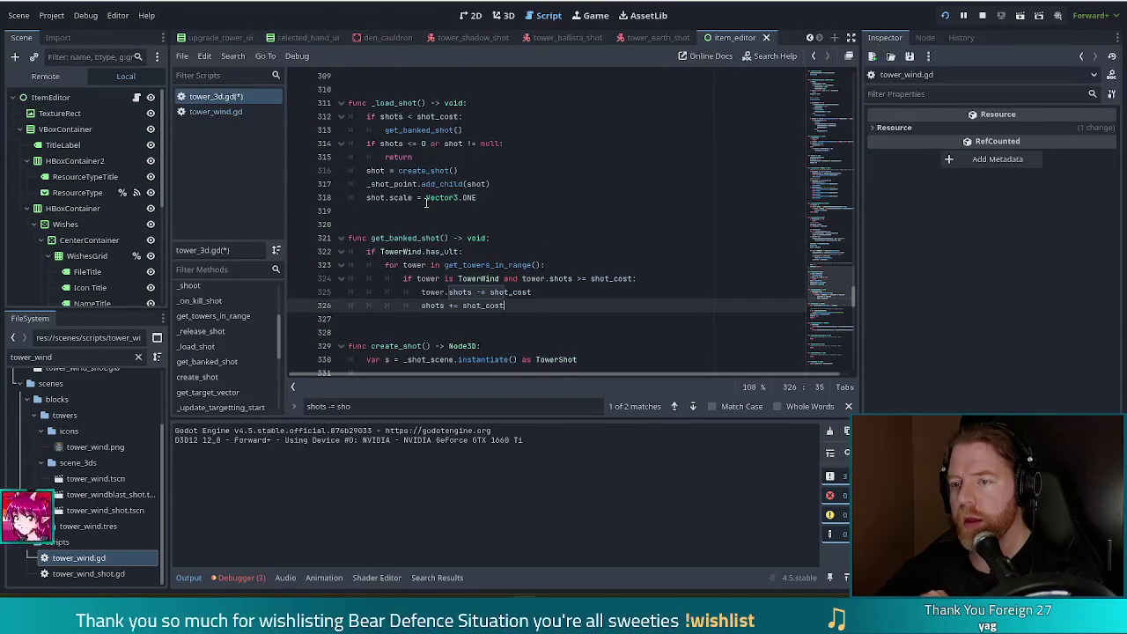
mouse_move(402, 244)
mouse_down()
mouse_move(528, 264)
mouse_move(527, 304)
mouse_up()
click(527, 304)
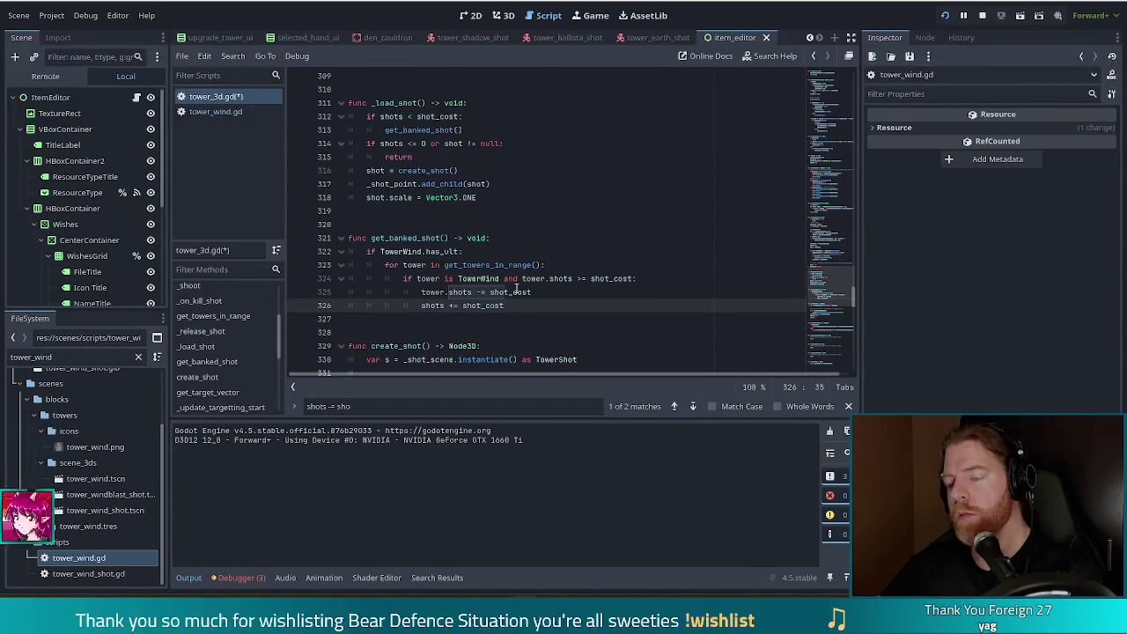
key(Return)
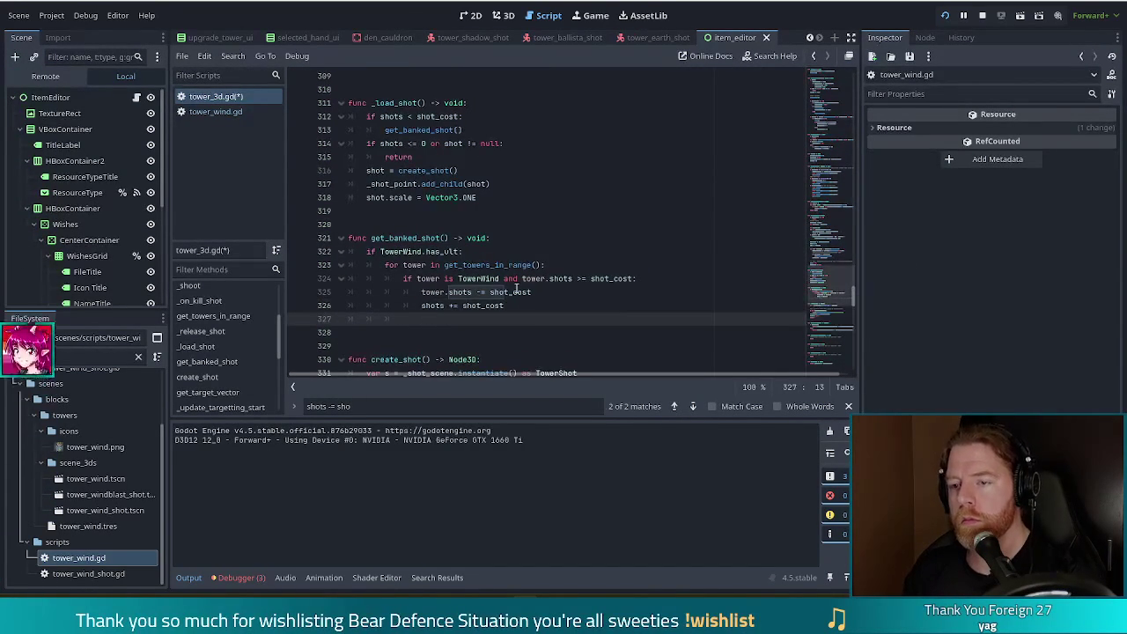
Add a '#elif look for spare battery' comment at the end of get_banked_shot() and save tower_3d.gd
text(elif)
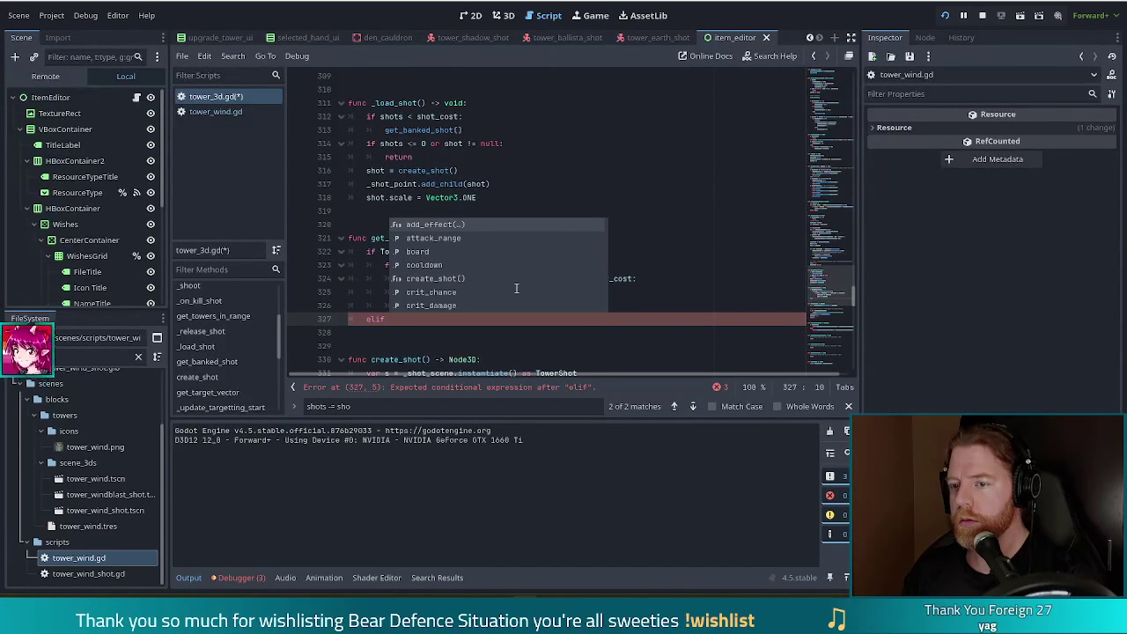
key(Escape)
key(Escape)
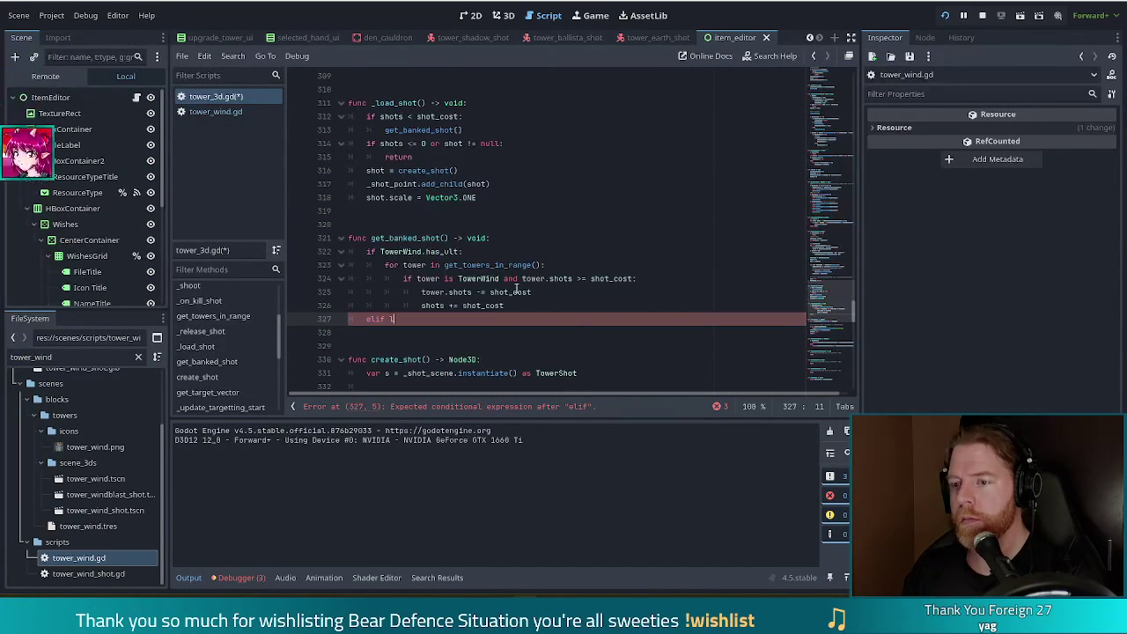
text(ook for )
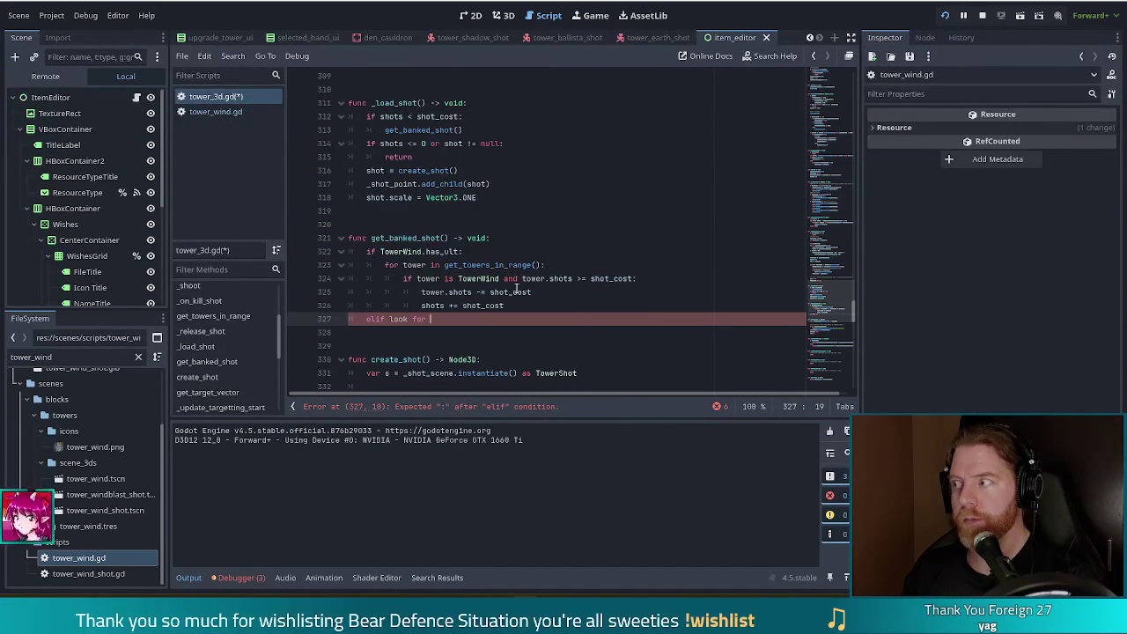
text(spare bat)
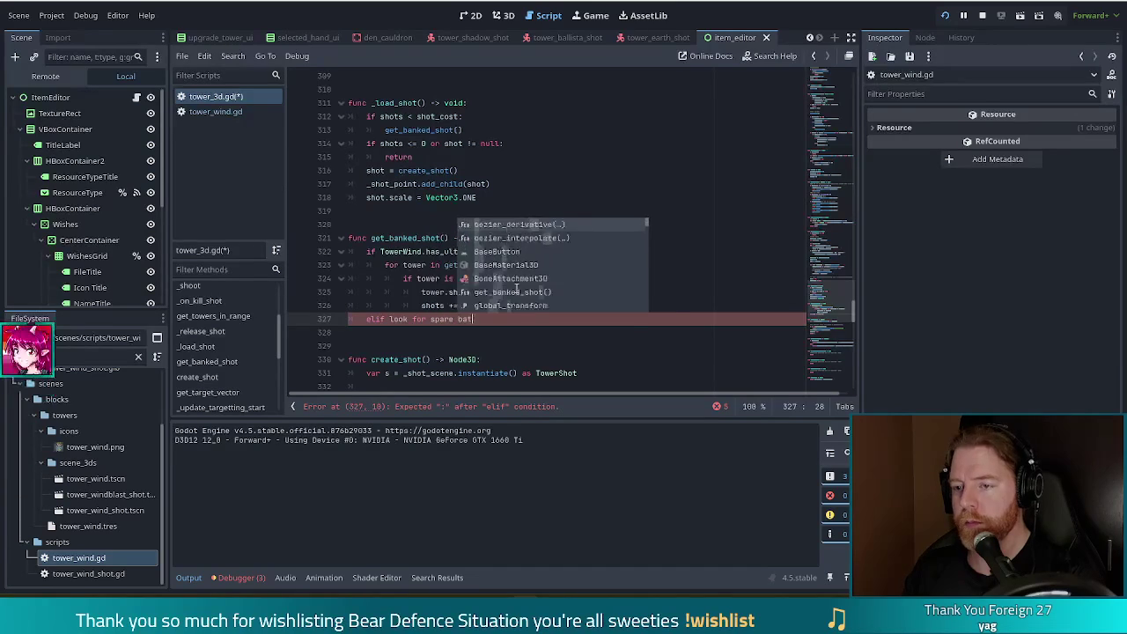
text(tery)
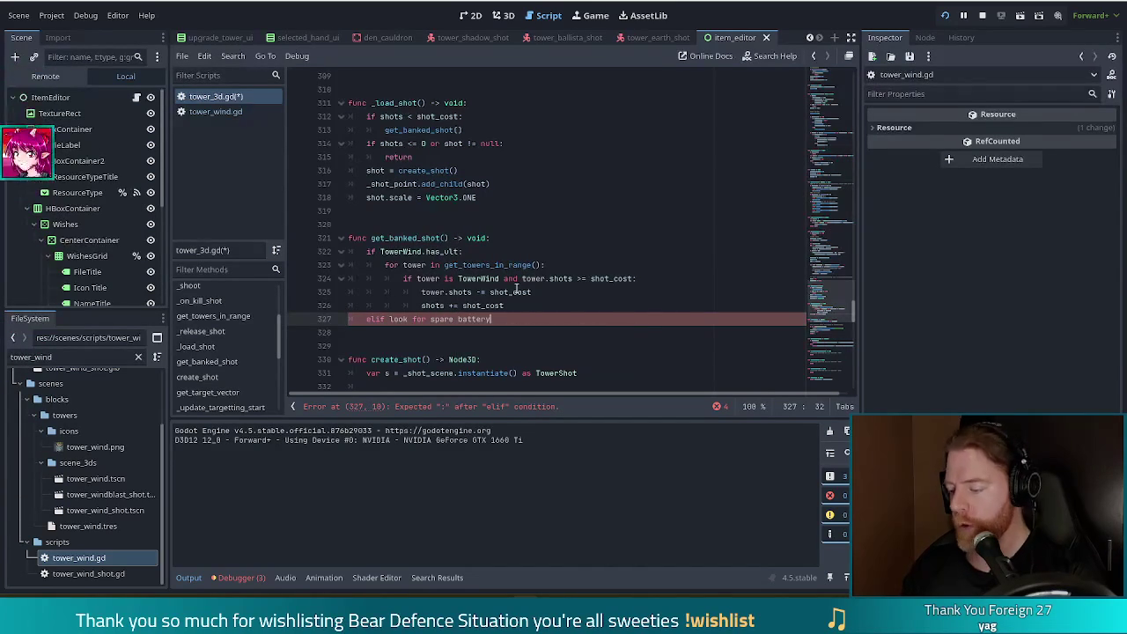
key(Home)
text(#)
key(ctrl+s)
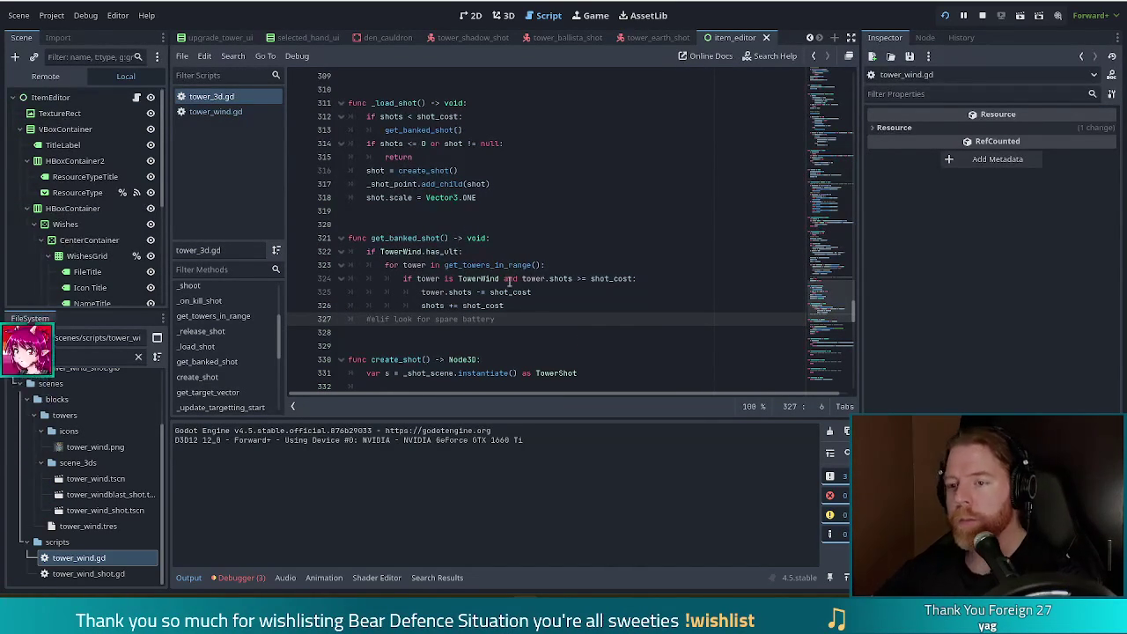
click(499, 279)
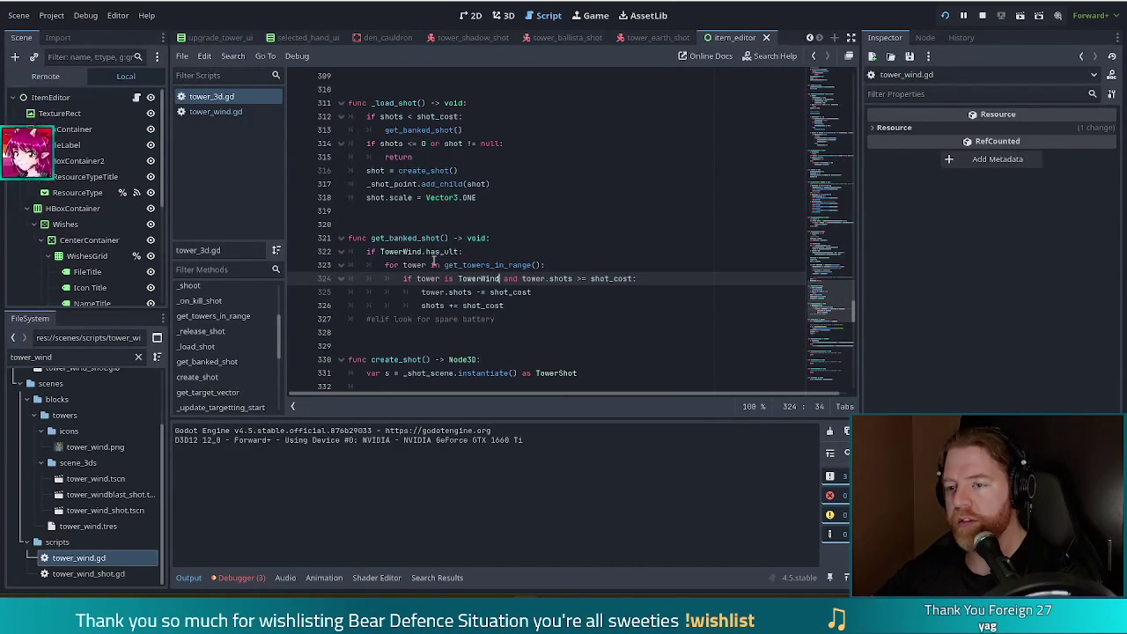
Toggle the Level 1 wave between paused and playing to watch the wind tower's banked shots
mouse_move(442, 293)
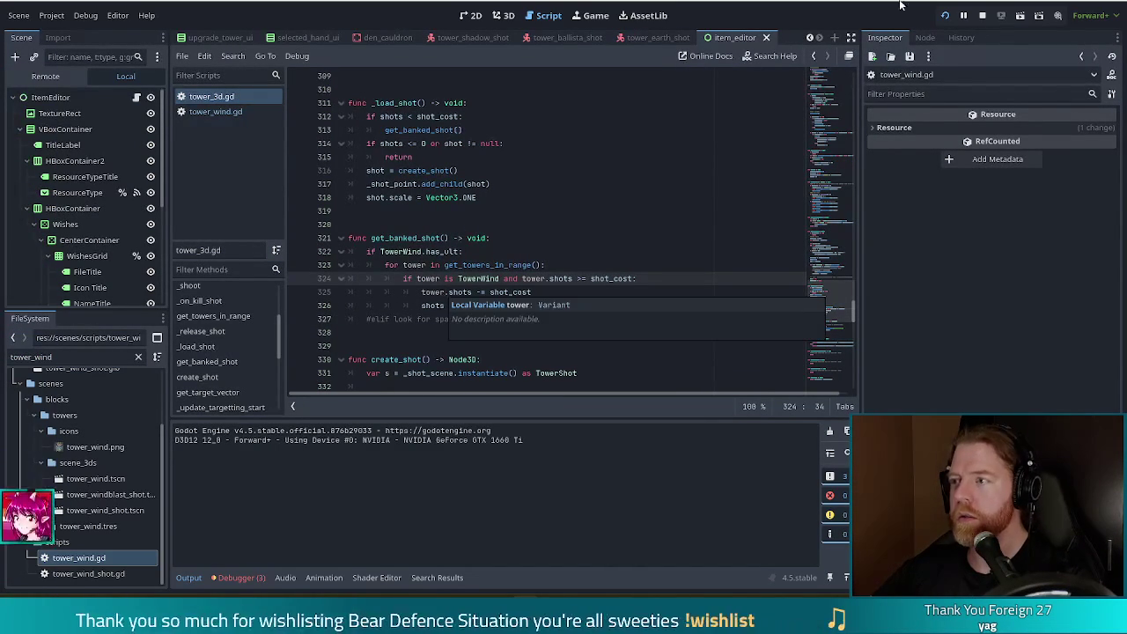
click(457, 278)
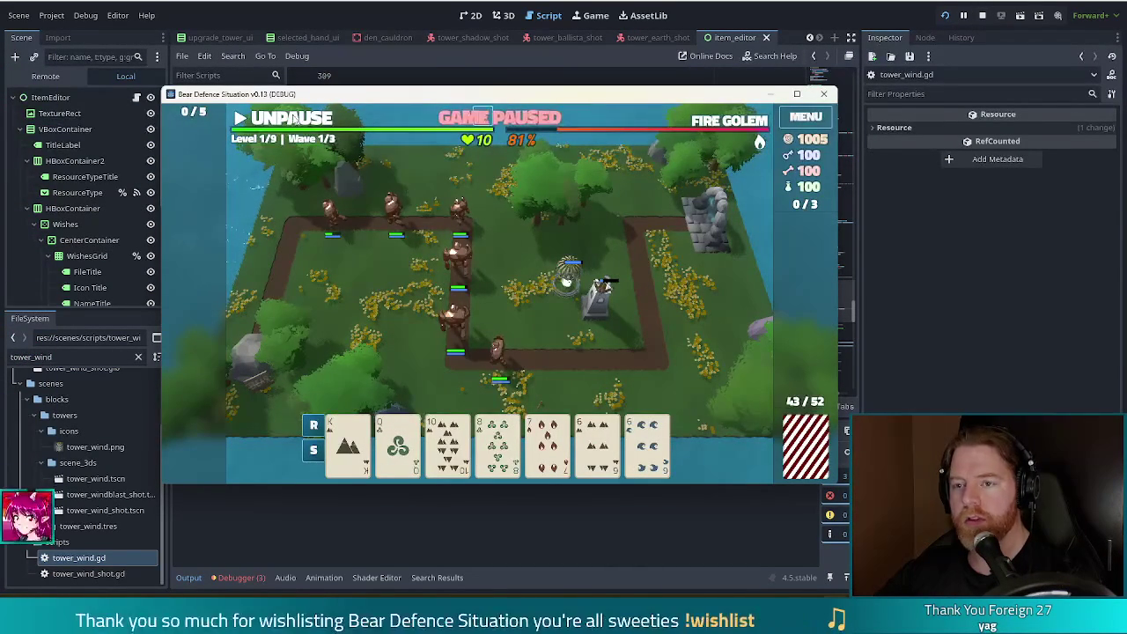
key(space)
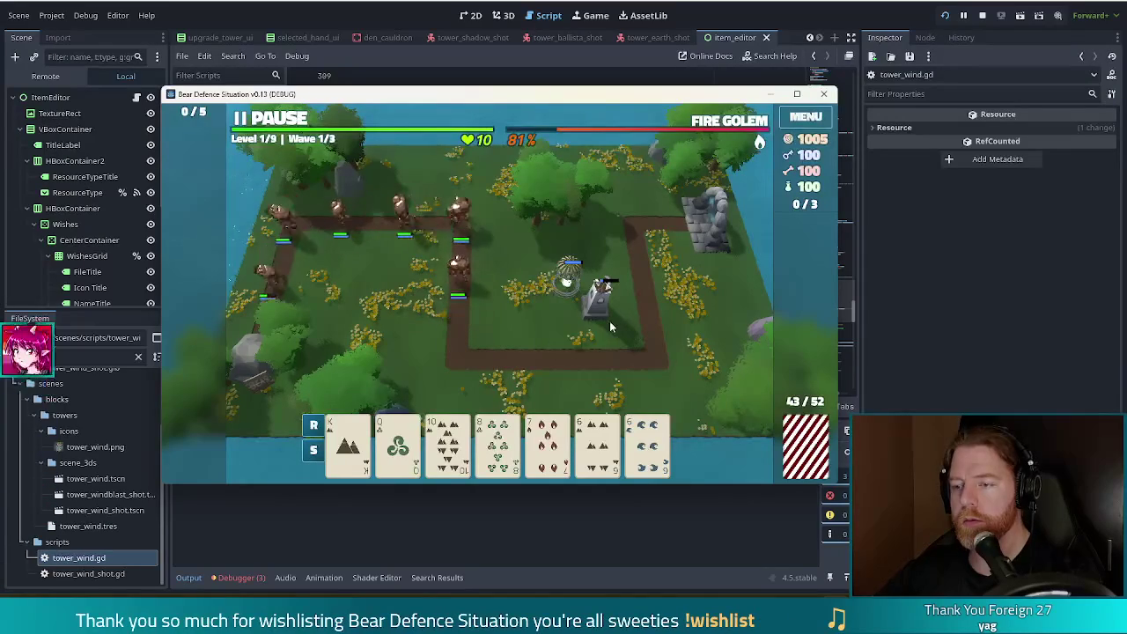
key(space)
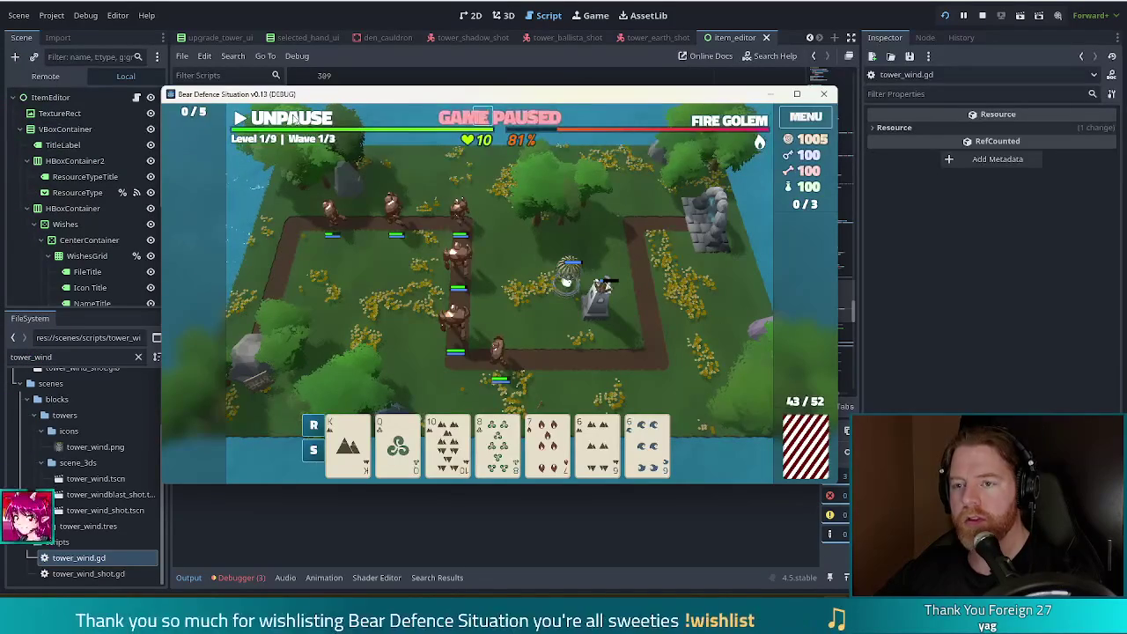
key(space)
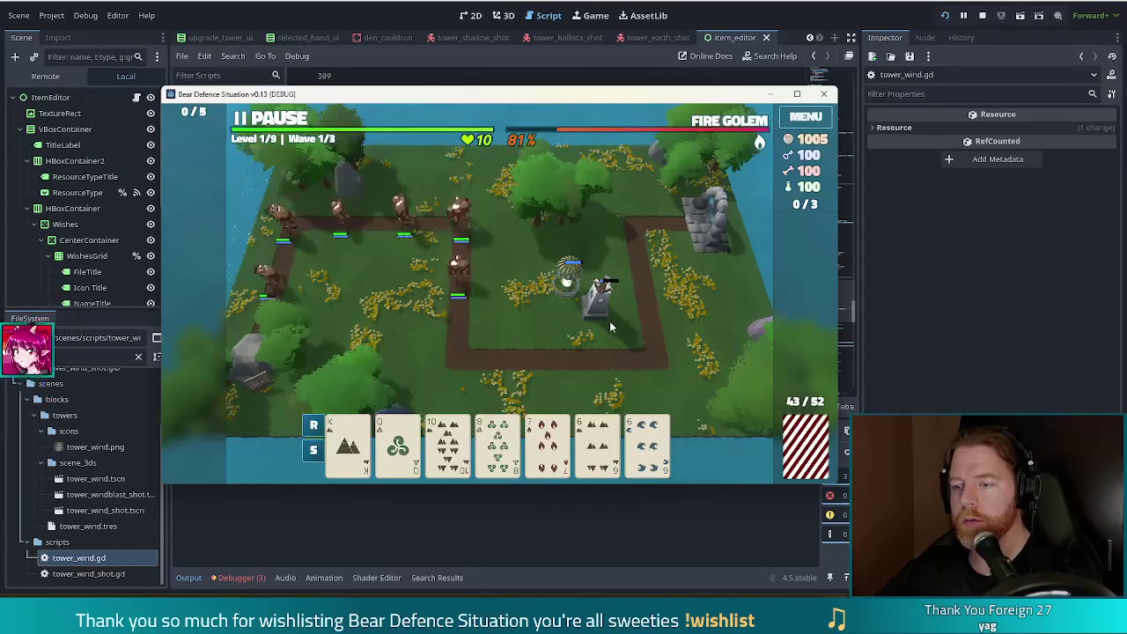
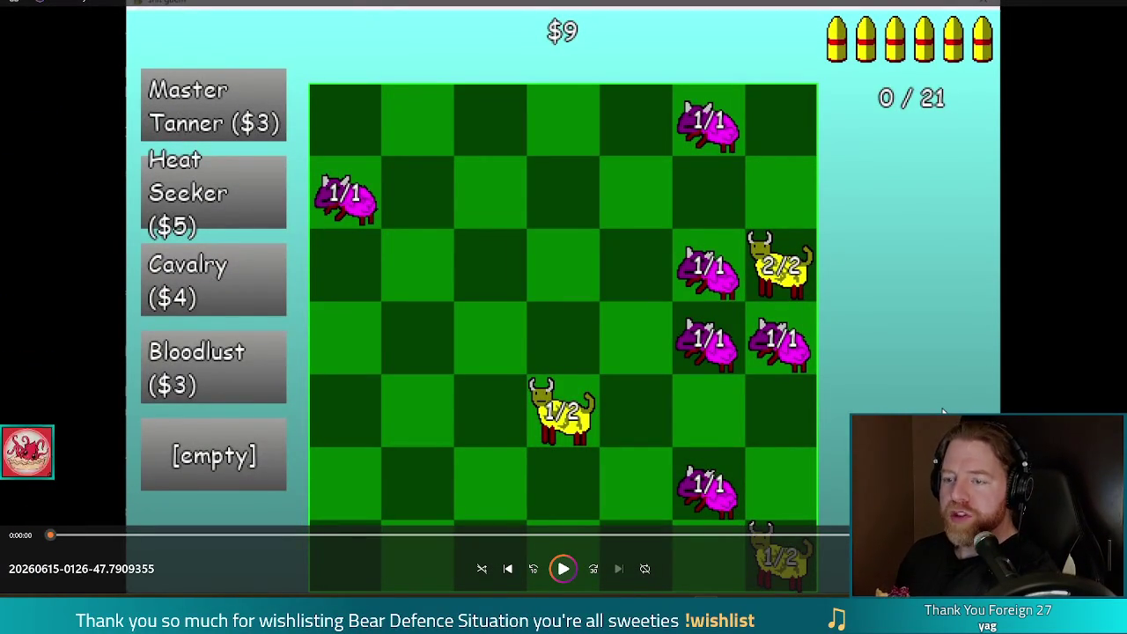
Replay the game recording several times, then close it with F8 to return to spare_battery.gd
key(space)
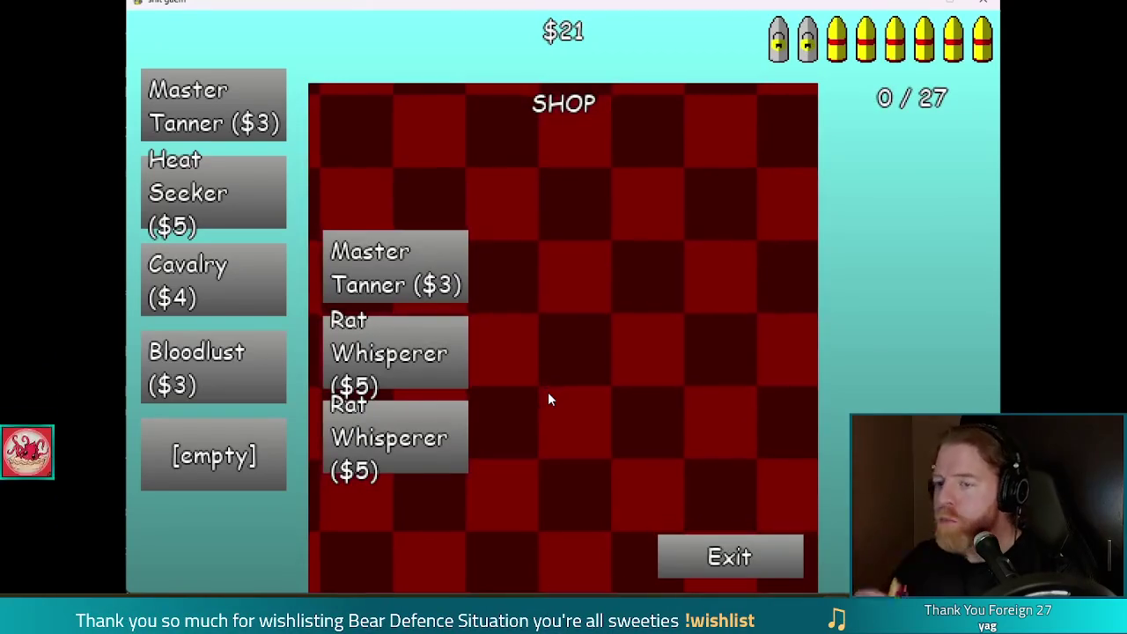
click(714, 556)
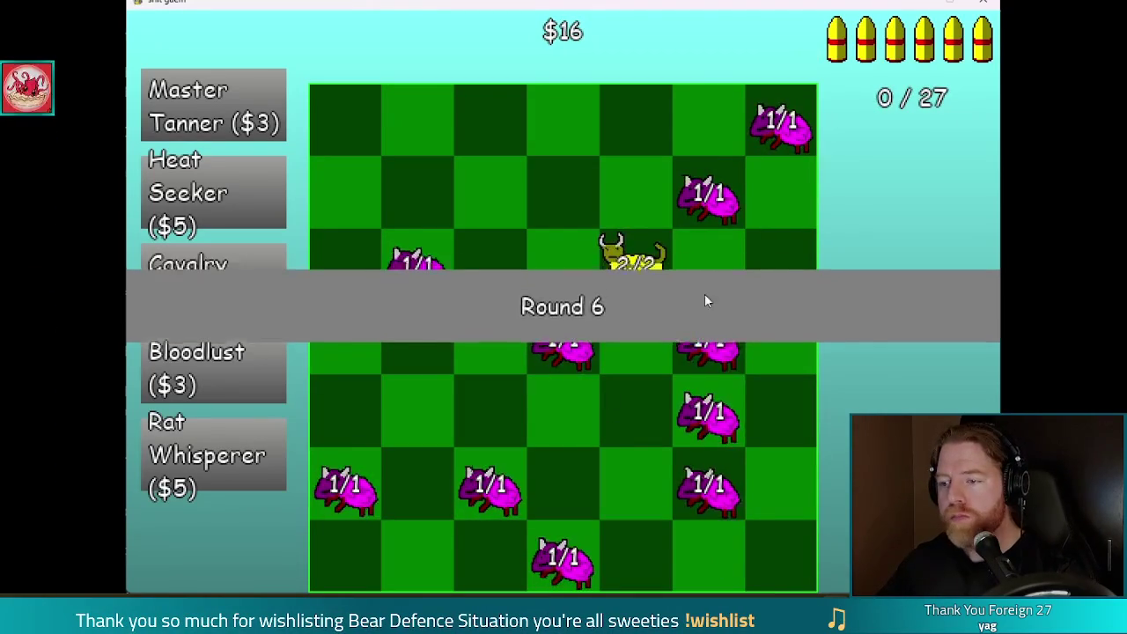
click(706, 278)
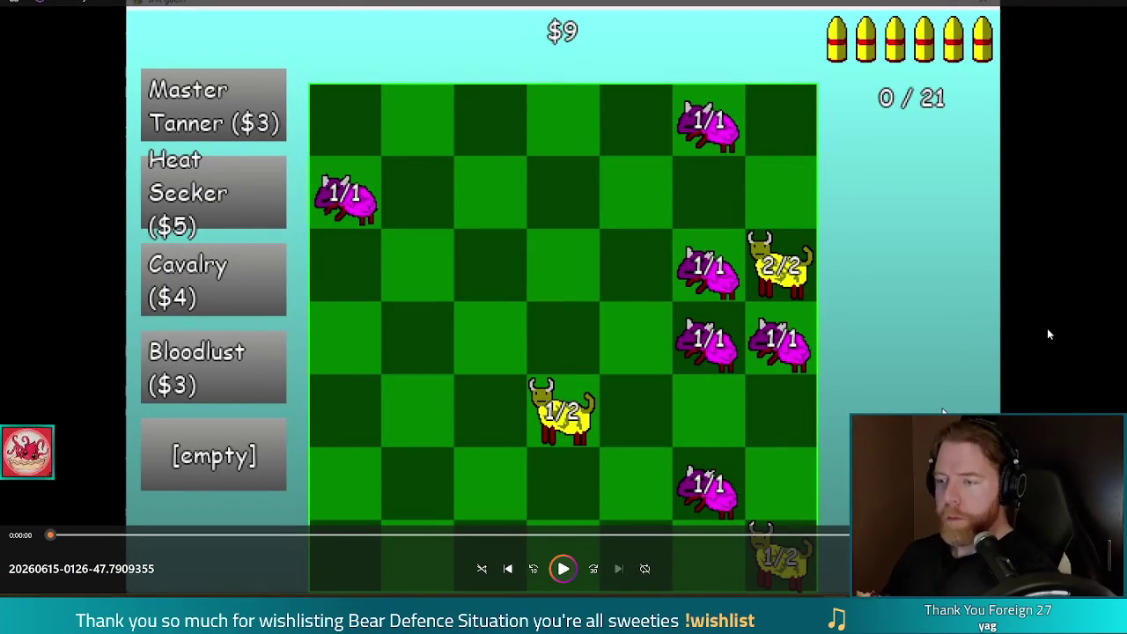
click(567, 578)
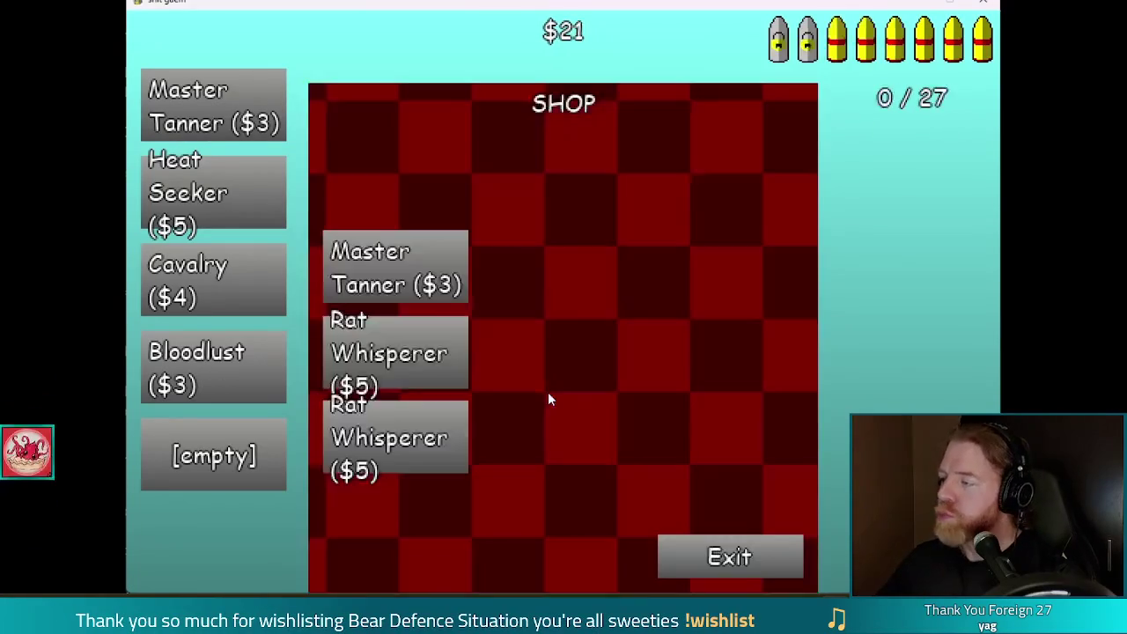
click(696, 552)
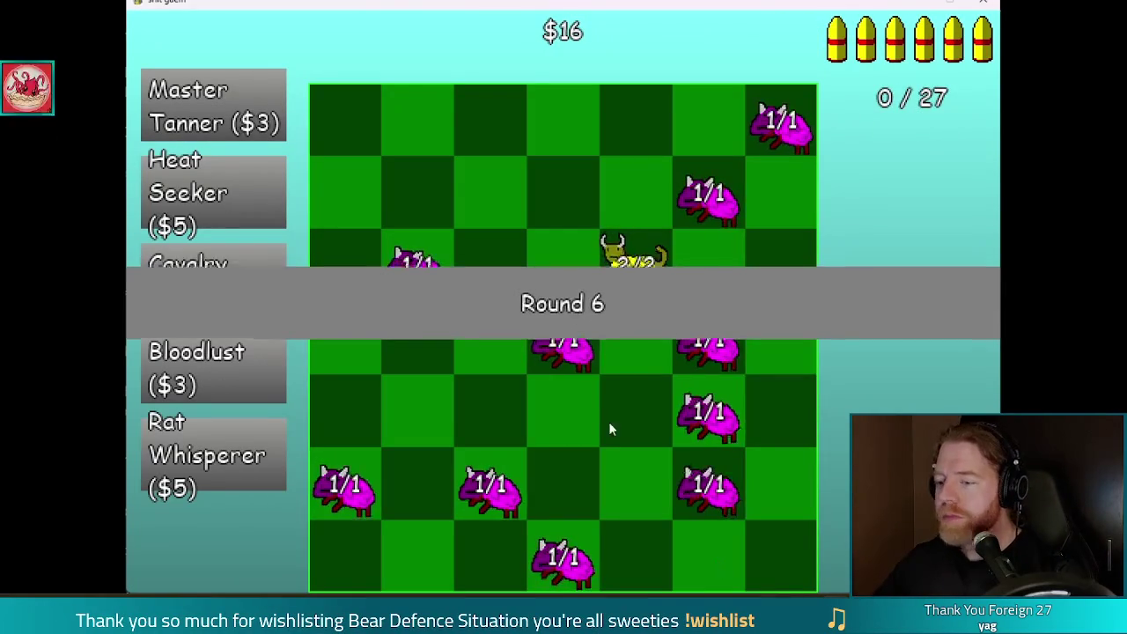
click(707, 278)
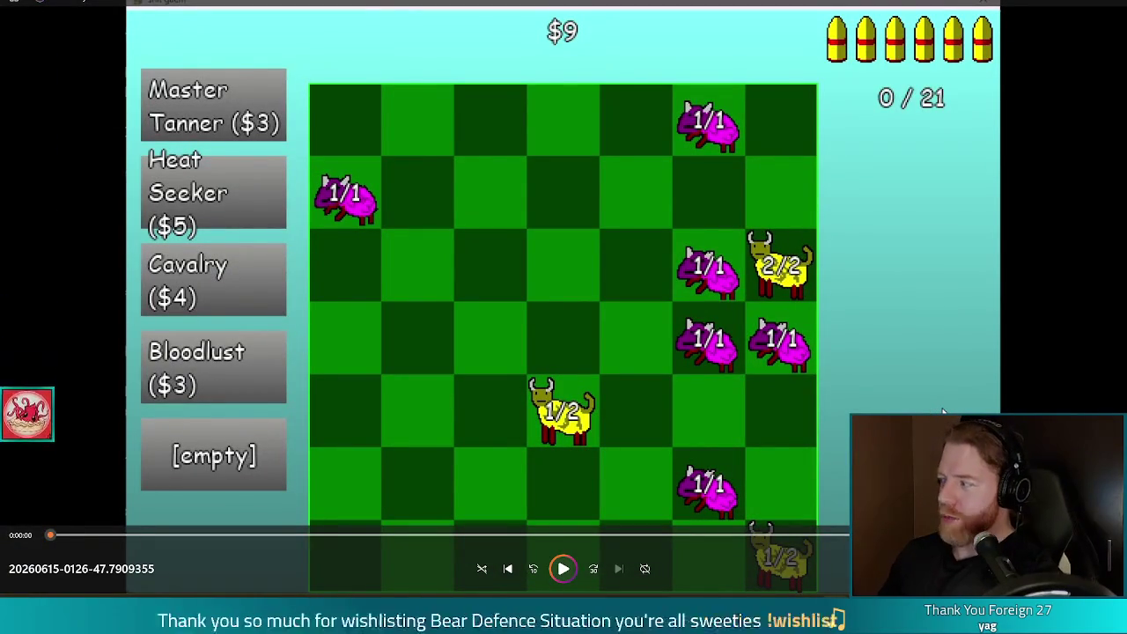
click(563, 568)
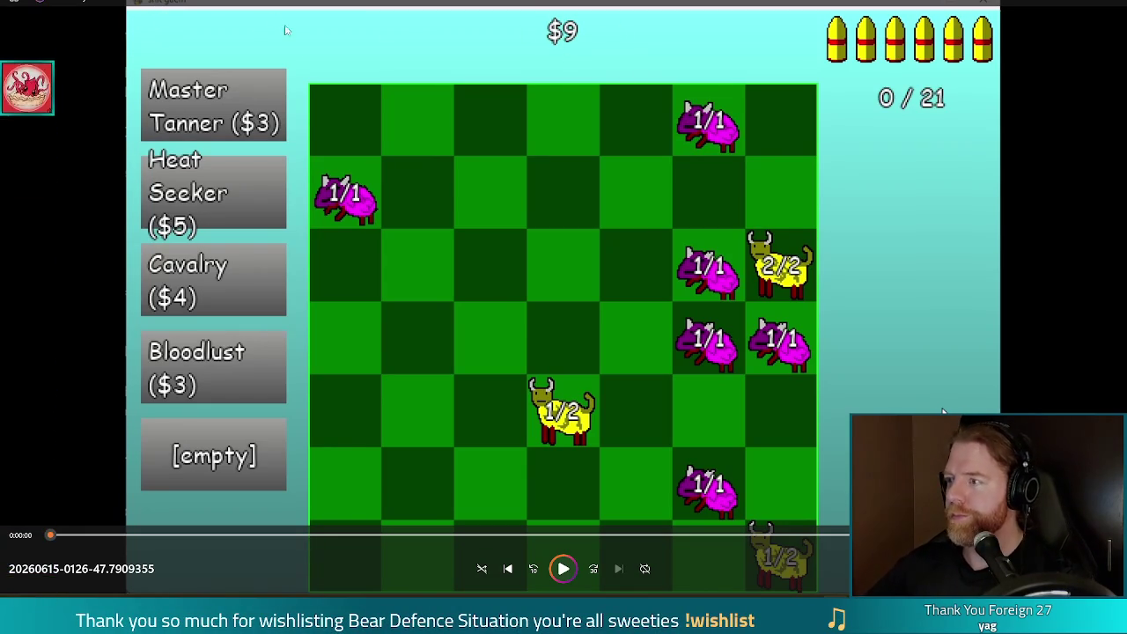
key(F8)
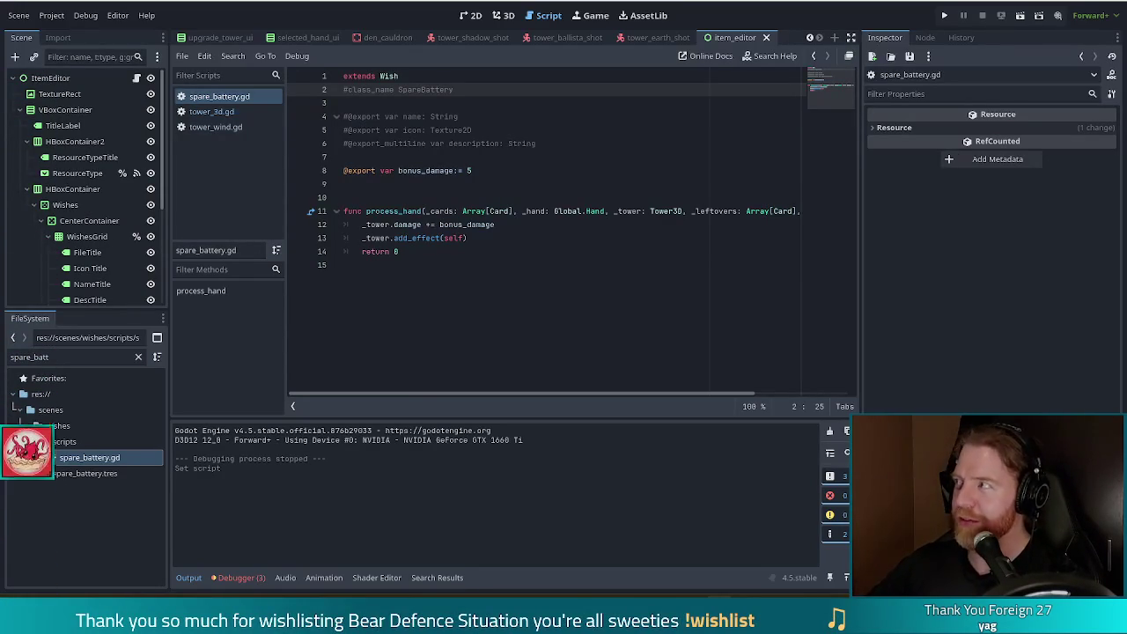
Delete the commented-out export lines from spare_battery.gd
click(451, 251)
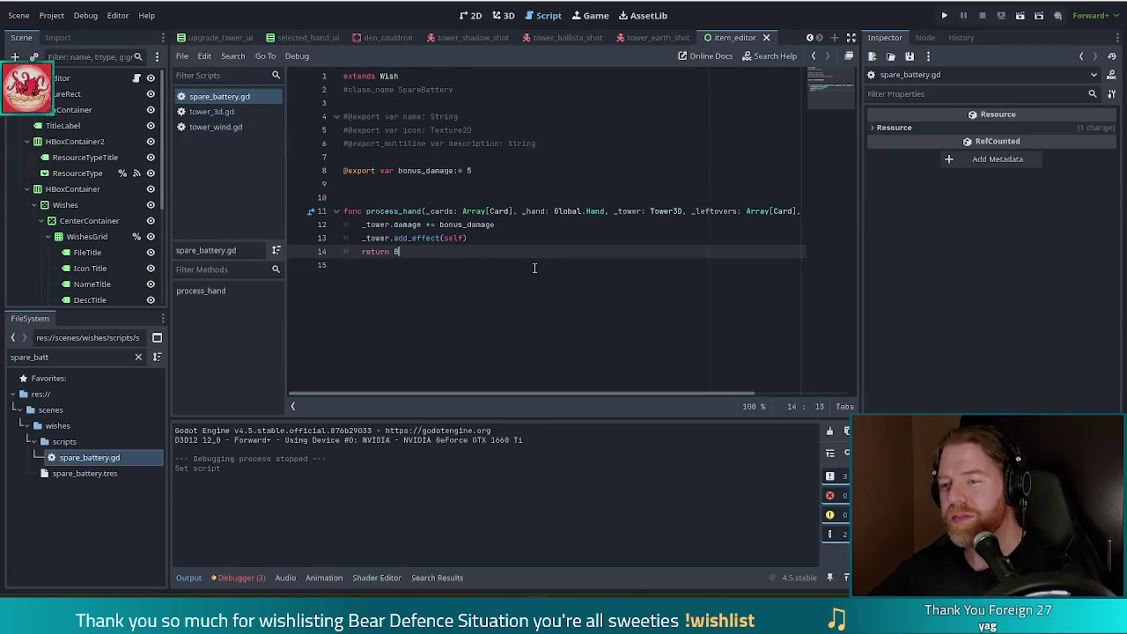
click(554, 148)
shift+click(557, 109)
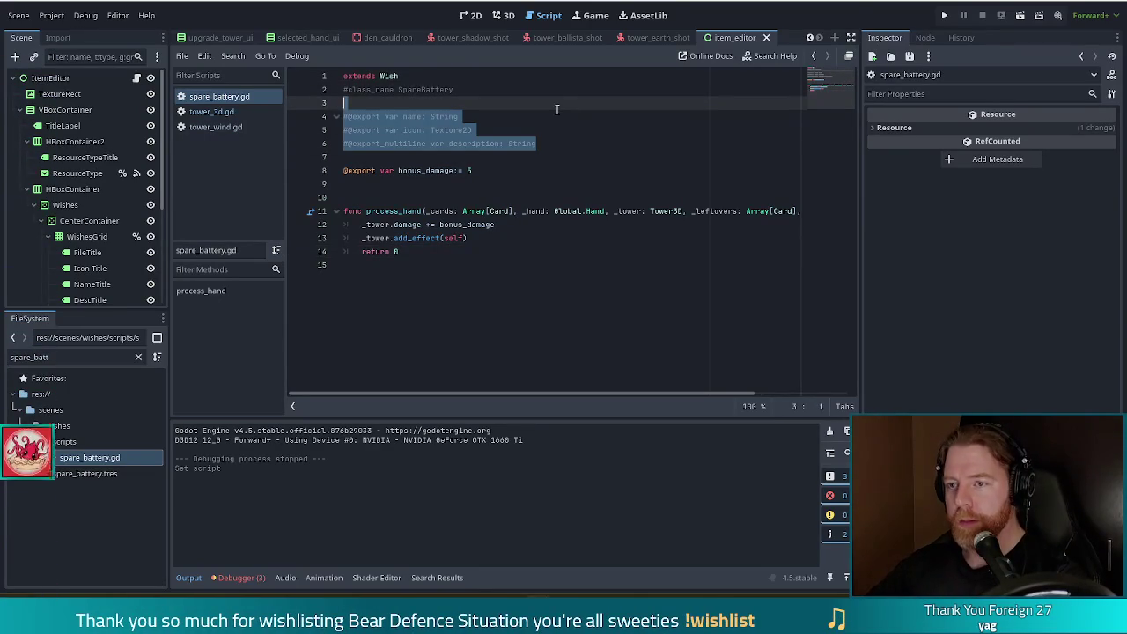
key(BackSpace)
key(BackSpace)
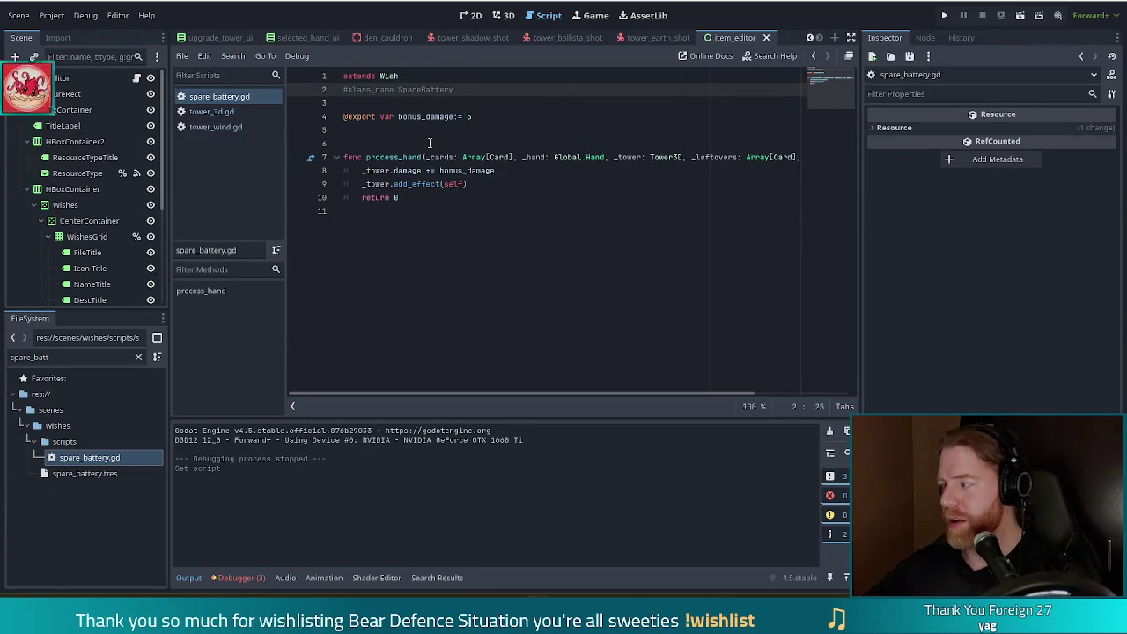
click(501, 117)
shift+click(518, 93)
Rename bonus_damage to bonus_shots and change its default value from 5 to 50
click(504, 120)
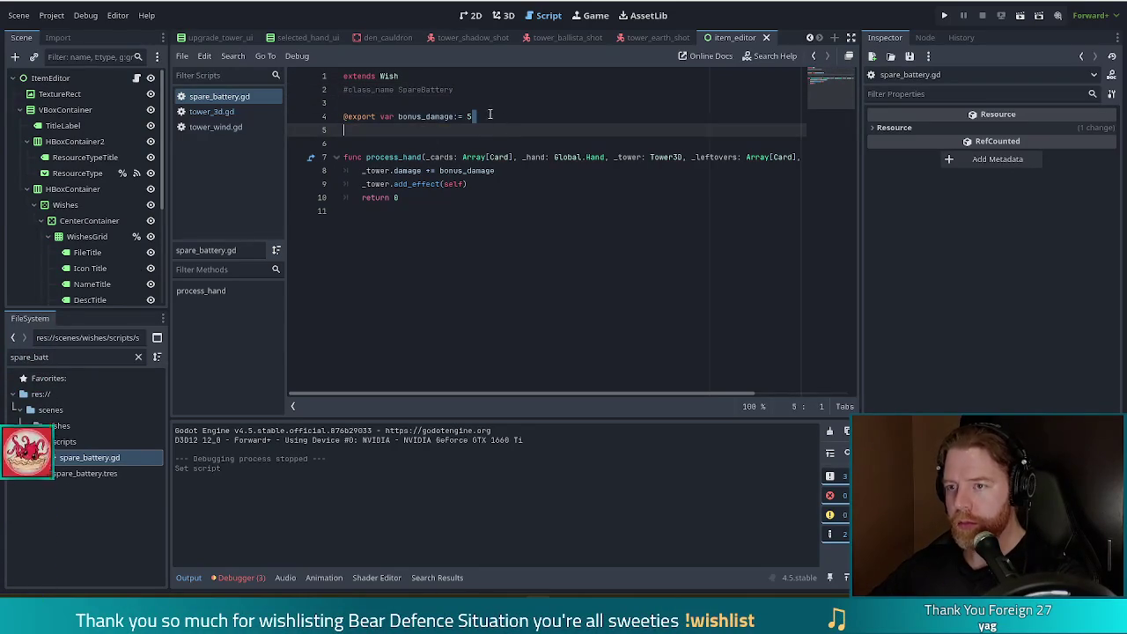
click(453, 120)
key(BackSpace)
key(BackSpace)
key(BackSpace)
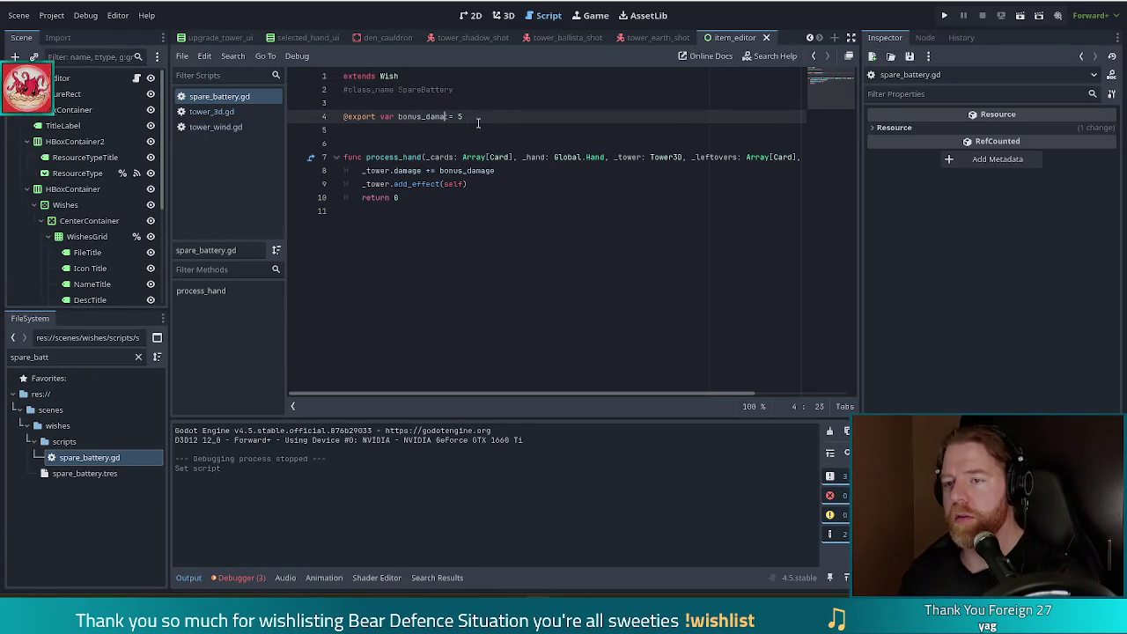
key(BackSpace)
text(shots)
key(ctrl+s)
click(478, 121)
text(0)
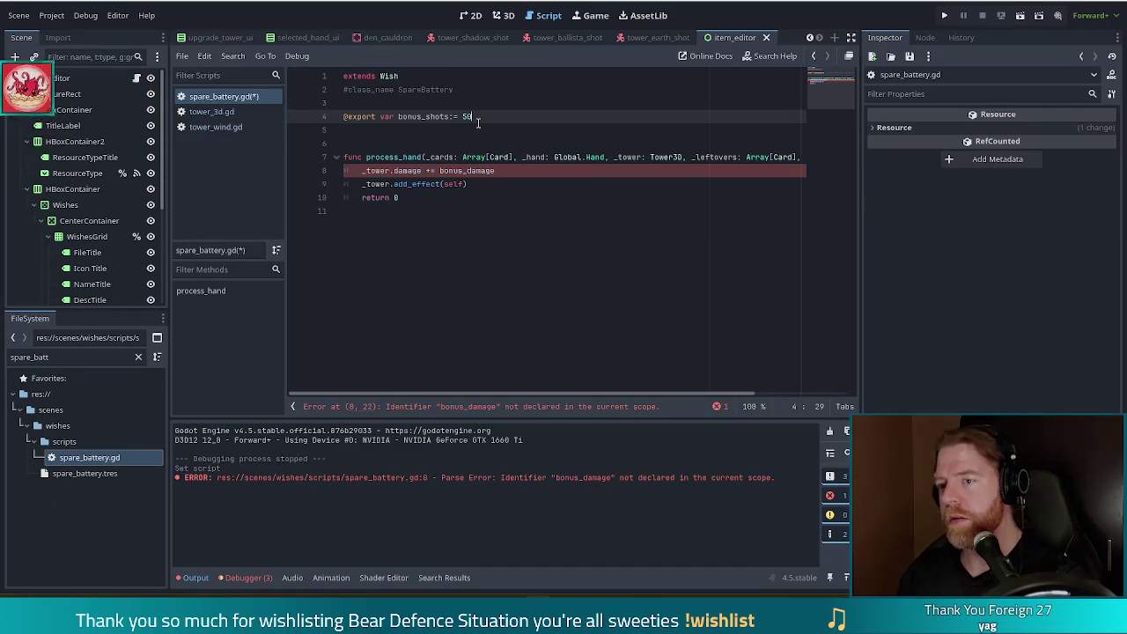
Delete the whole process_hand function and save the script
drag(442, 207, 308, 152)
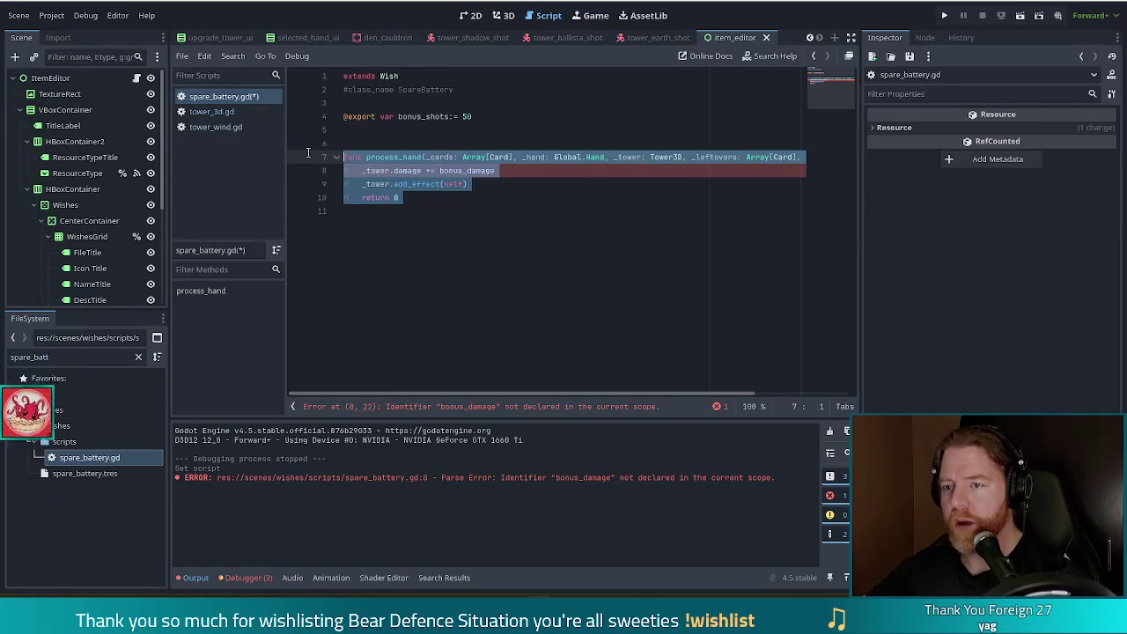
key(BackSpace)
key(BackSpace)
key(BackSpace)
key(ctrl+s)
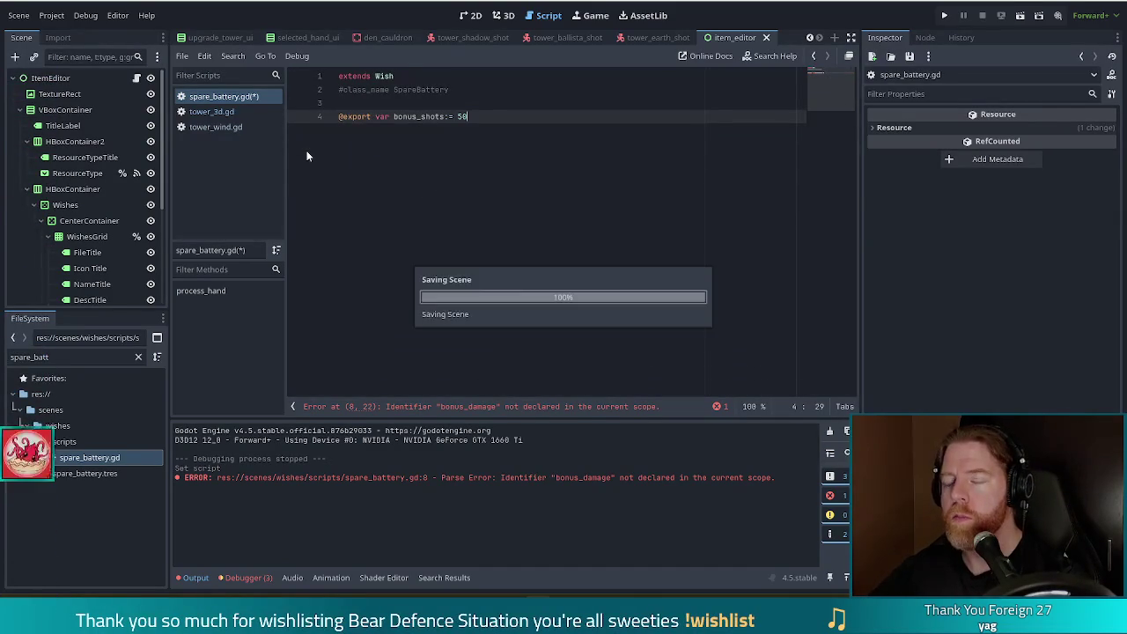
Uncomment the class_name SpareBattery line and save
click(343, 89)
key(BackSpace)
key(ctrl+s)
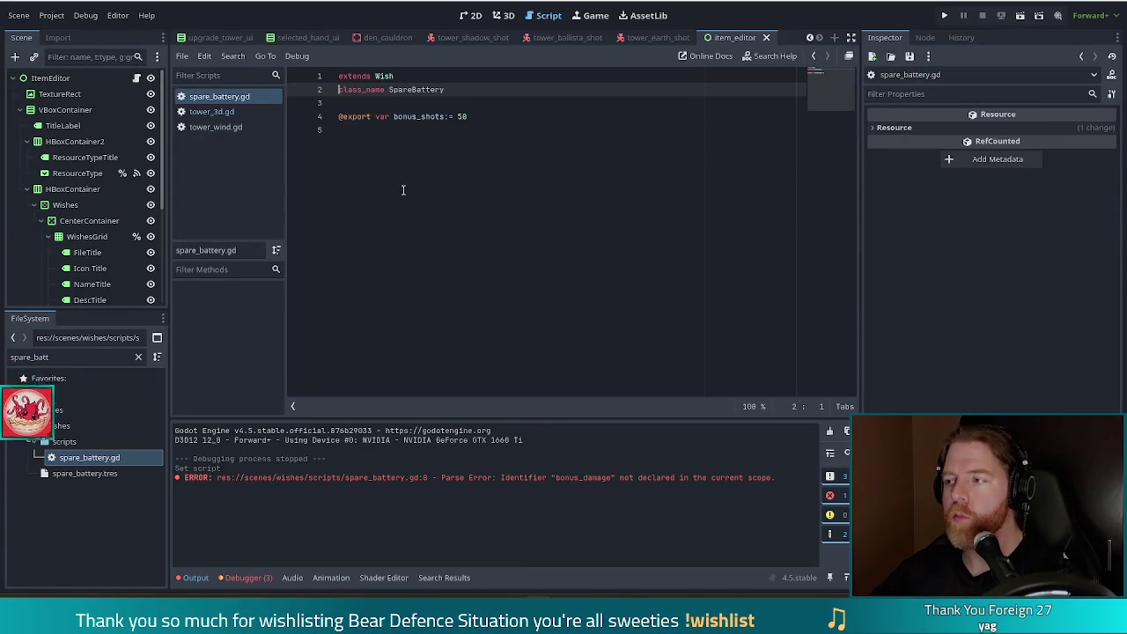
Shorten the exported variable to shots := 50, save, and switch to tower_3d.gd
click(491, 116)
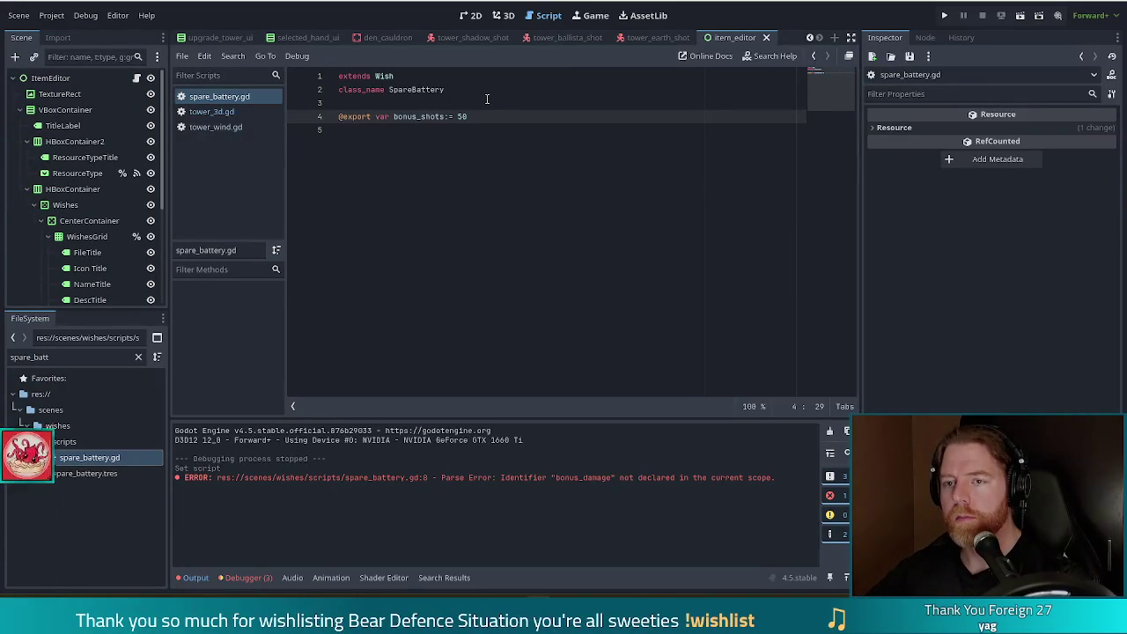
key(ctrl+s)
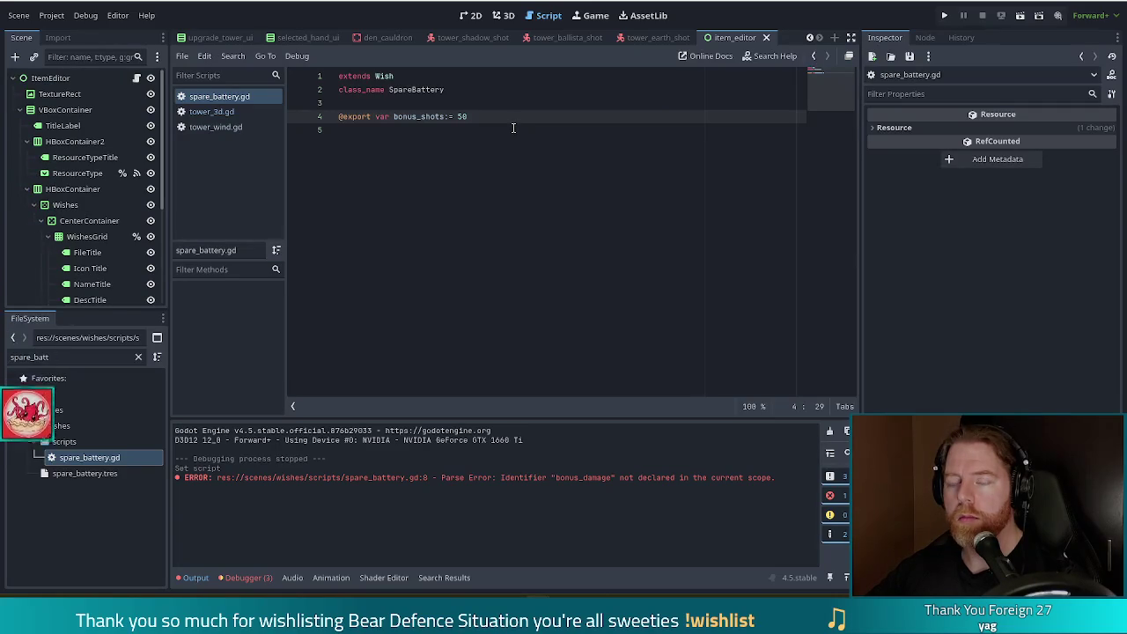
key(Left)
key(Left)
key(Left)
key(BackSpace)
key(BackSpace)
key(BackSpace)
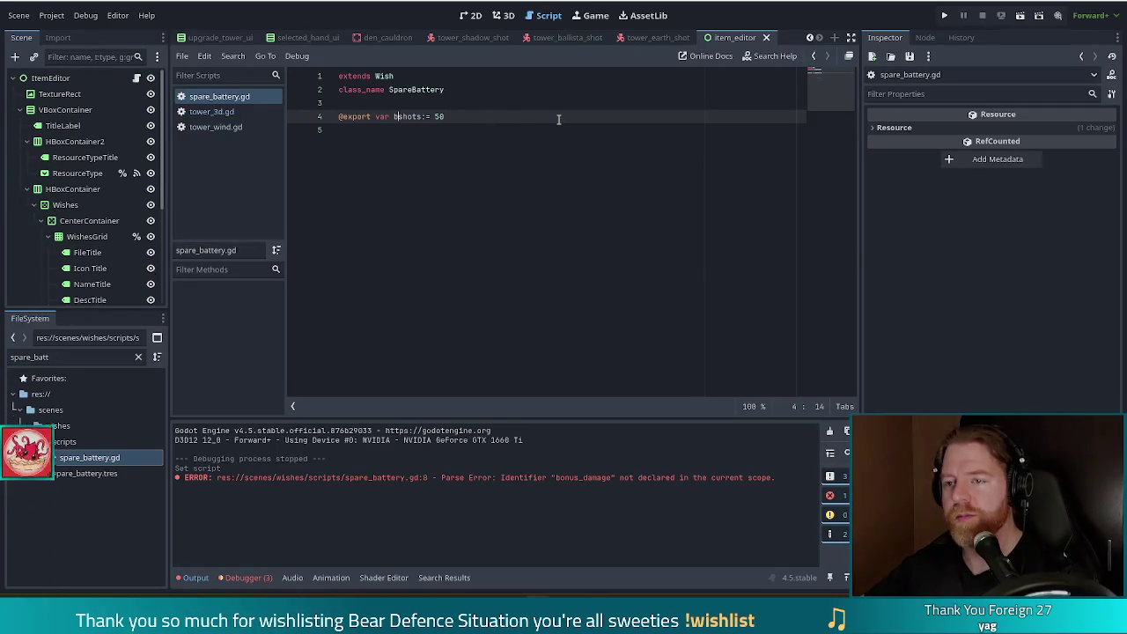
key(ctrl+s)
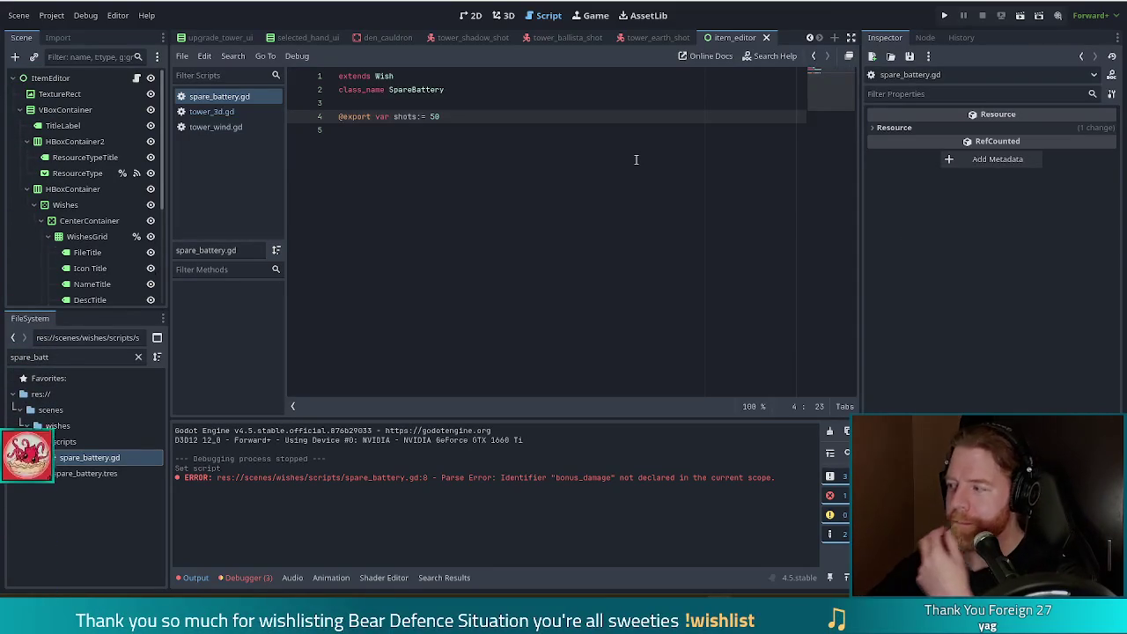
click(479, 125)
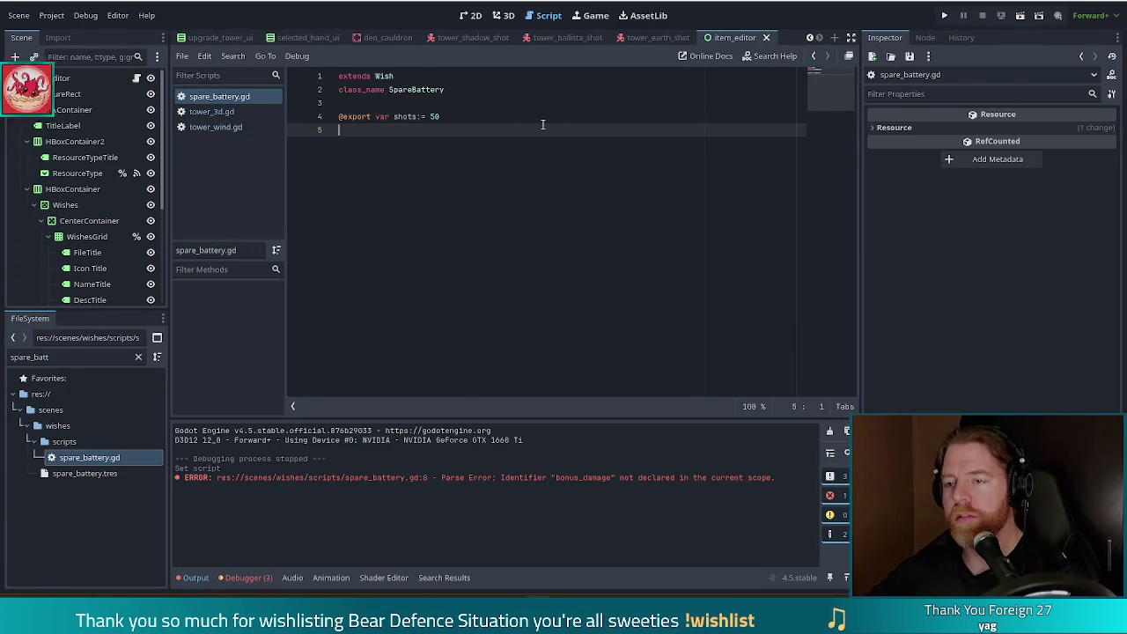
click(230, 118)
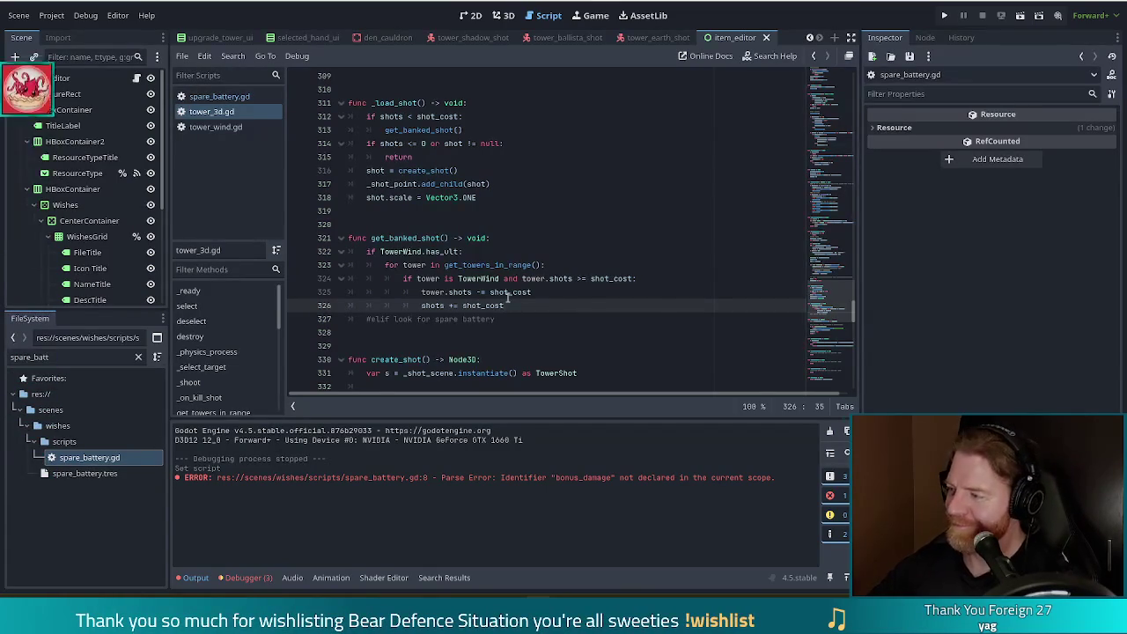
Replace the spare battery placeholder on line 327 with 'for wish in Global.game.get_wishes()'
mouse_move(507, 297)
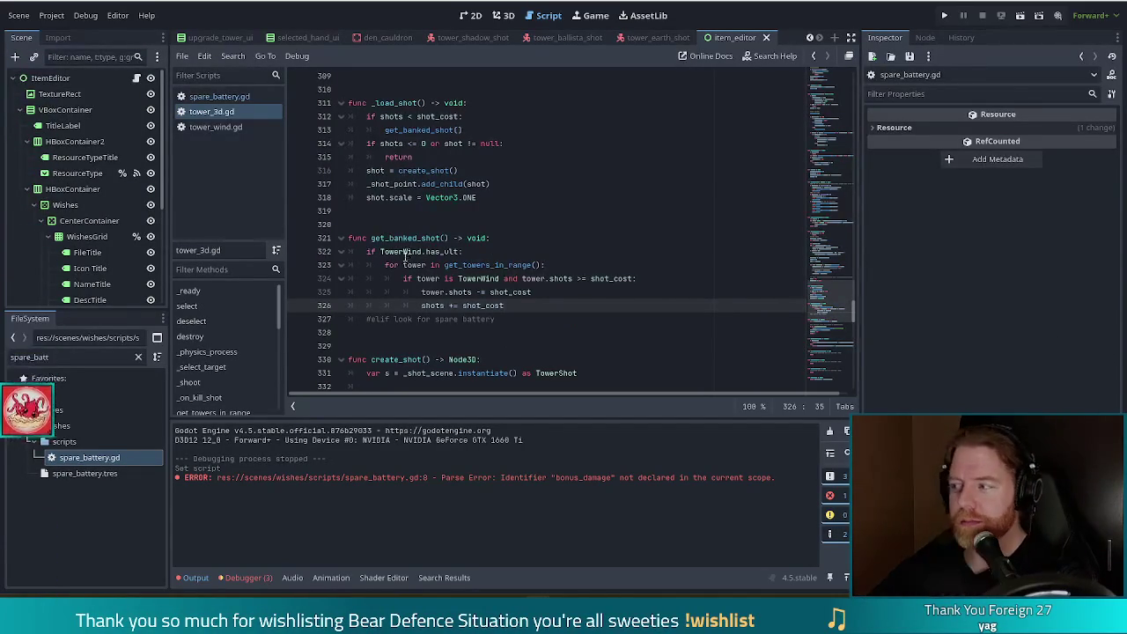
click(536, 314)
key(Home)
key(Delete)
key(End)
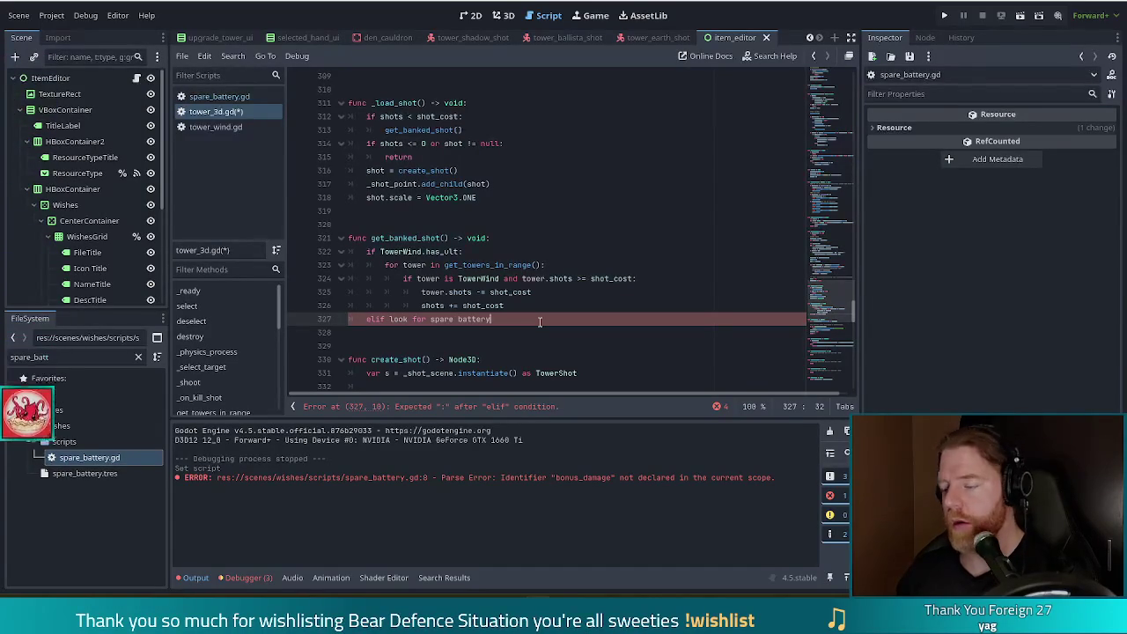
key(shift+Home)
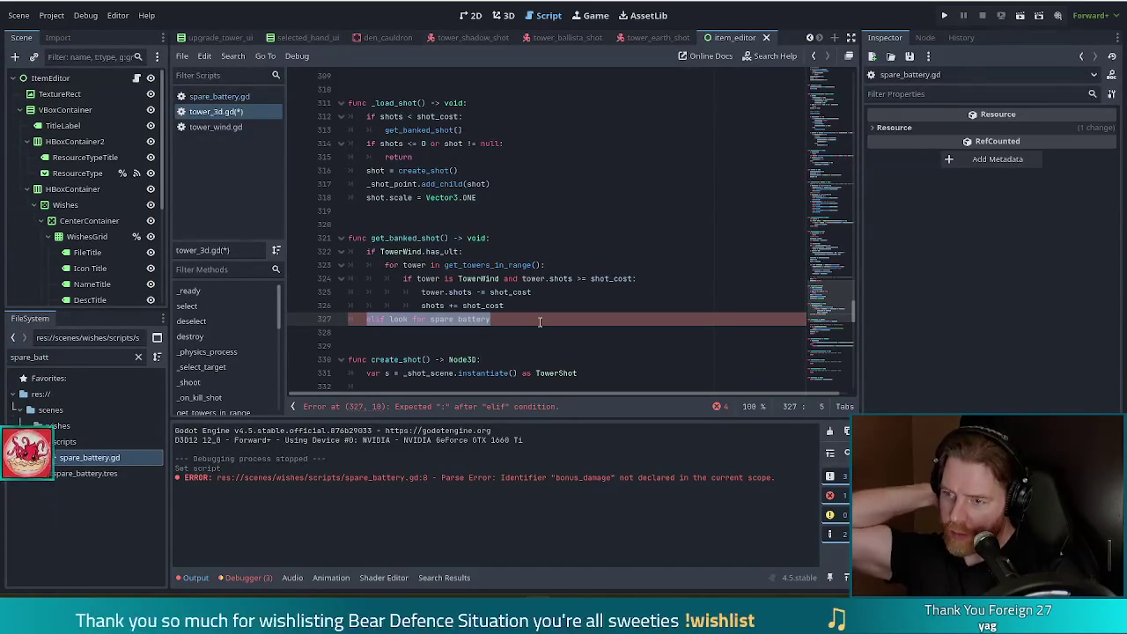
text(for wi)
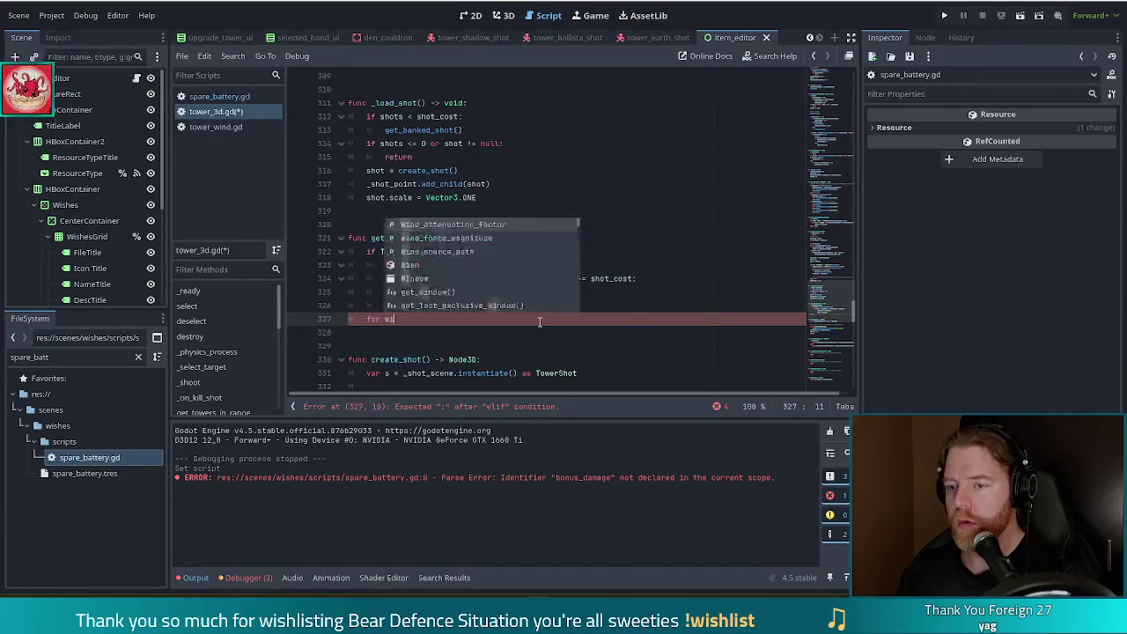
text(sh in Global.)
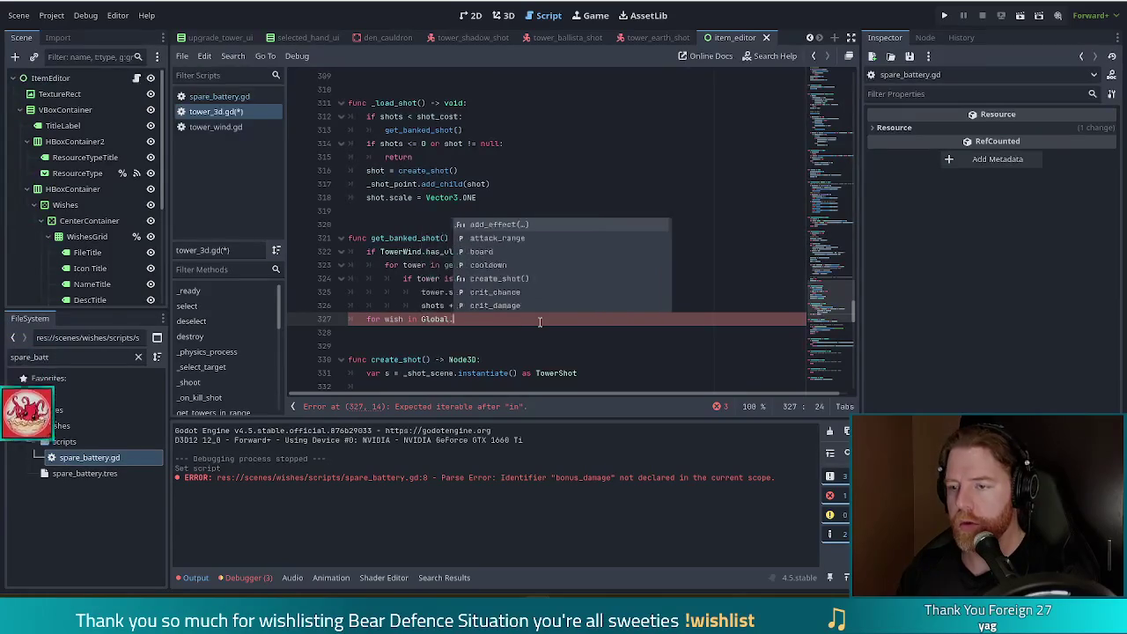
text(game.get)
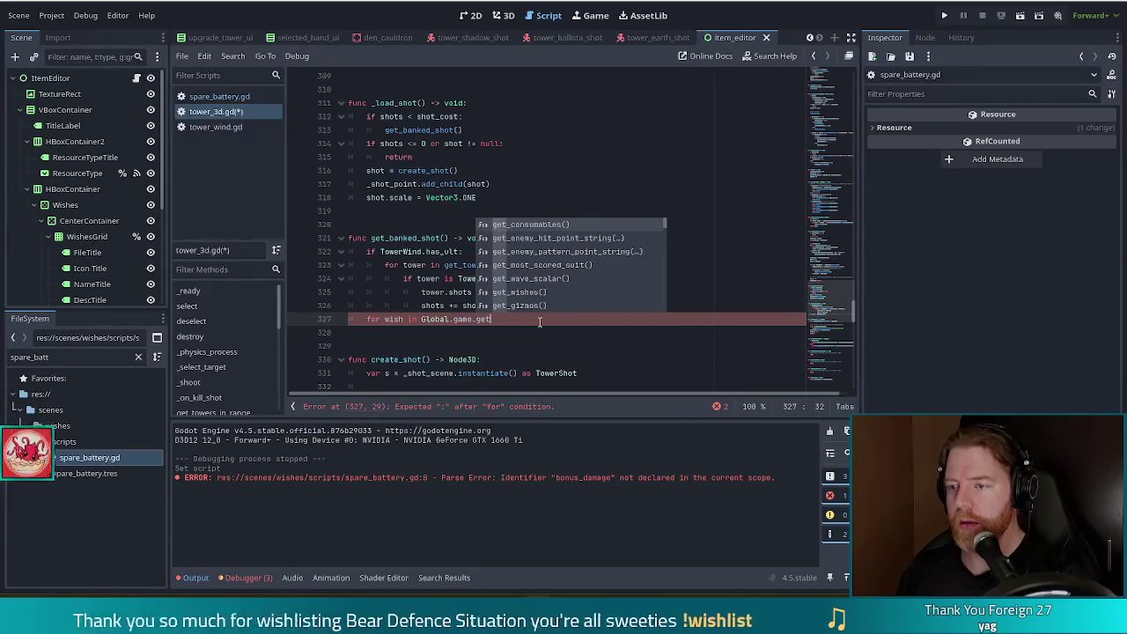
text(_w)
key(Return)
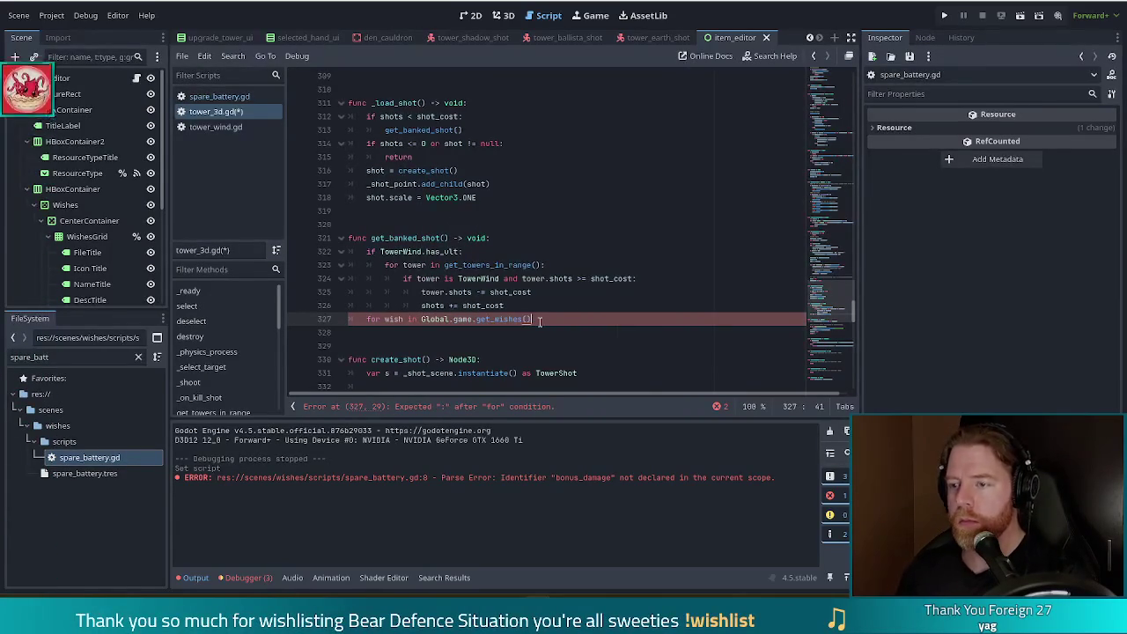
Check the get_wishes definition in game.gd, then return and finish the loop line with a colon
click(505, 319)
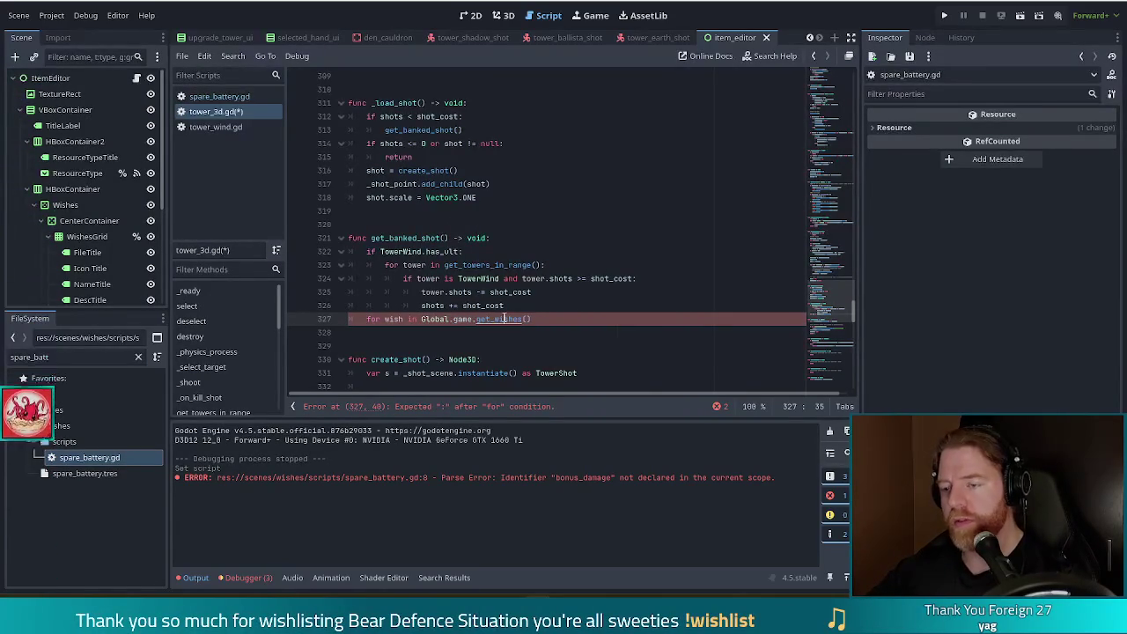
ctrl+click(504, 318)
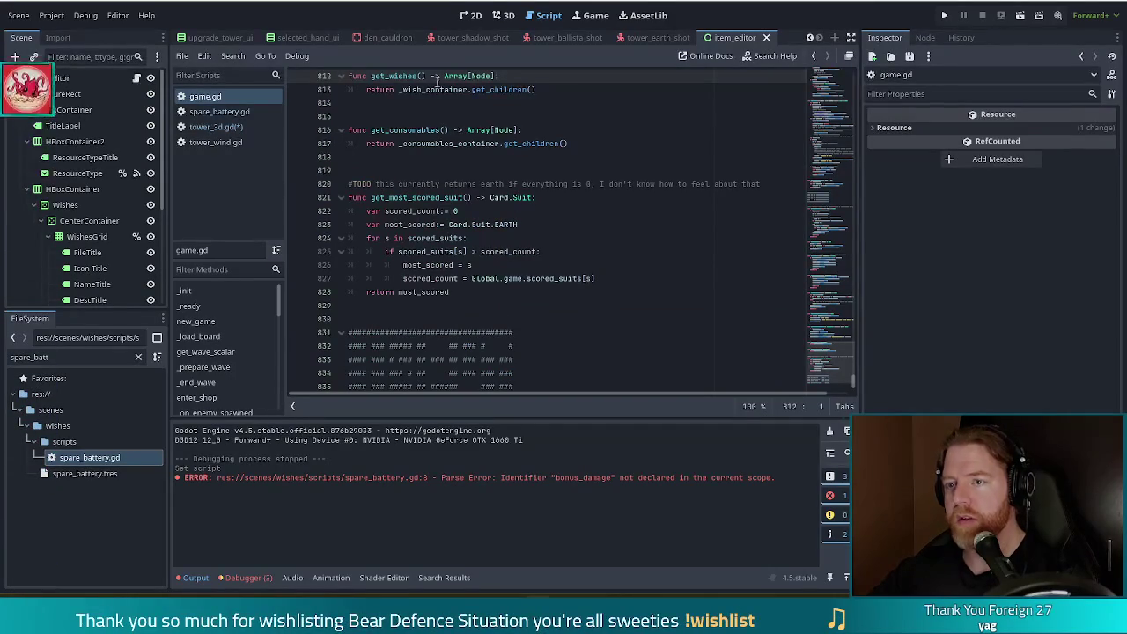
key(ctrl+Home)
key(alt+Left)
text(:)
key(Return)
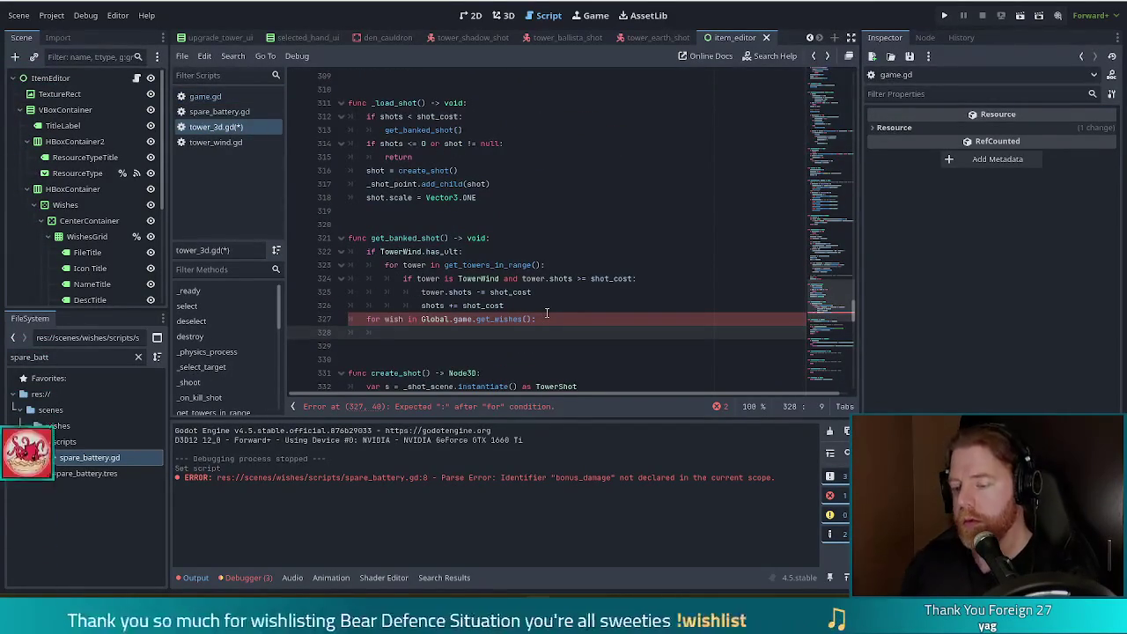
Add the condition 'if wish.item is SpareBattery and wish.item.shots >= shot_cost'
text(if wish.)
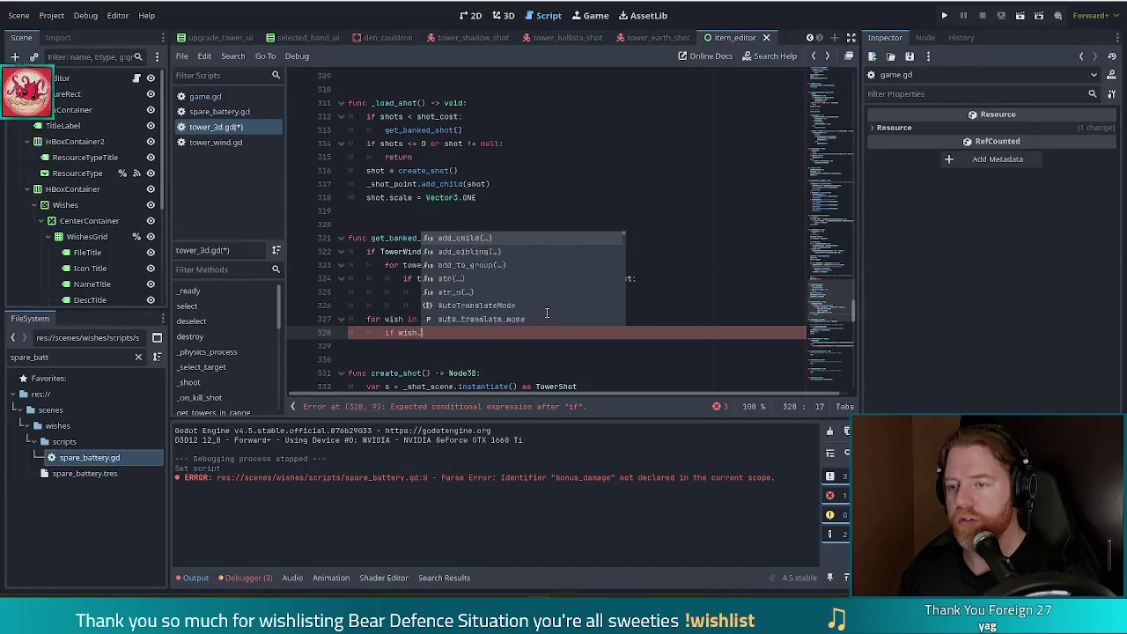
text(item is )
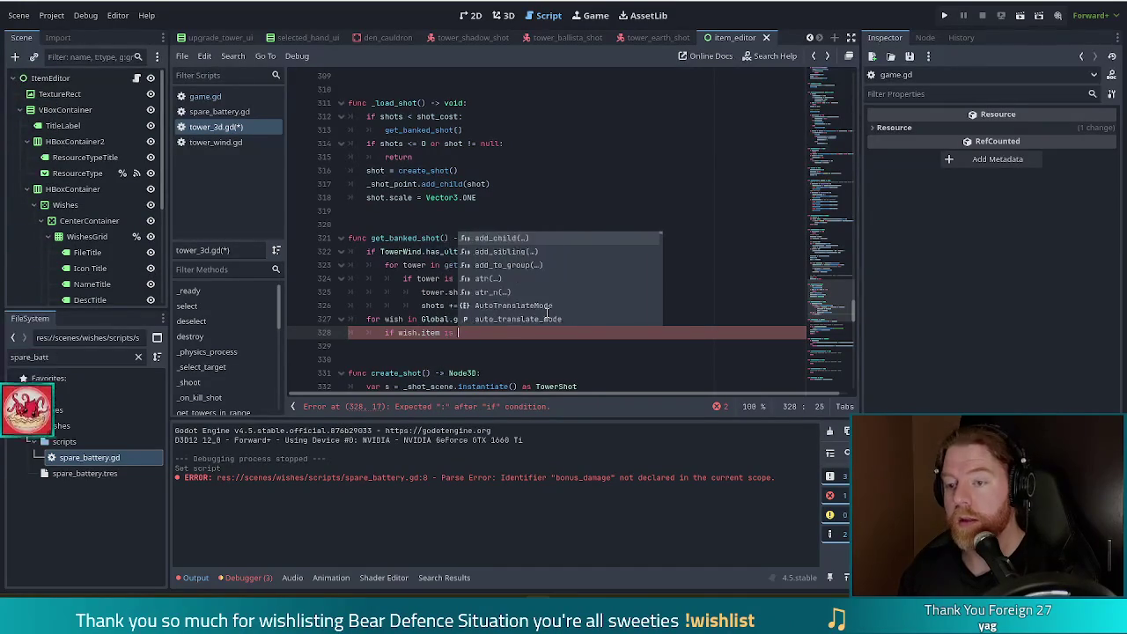
text(Spare)
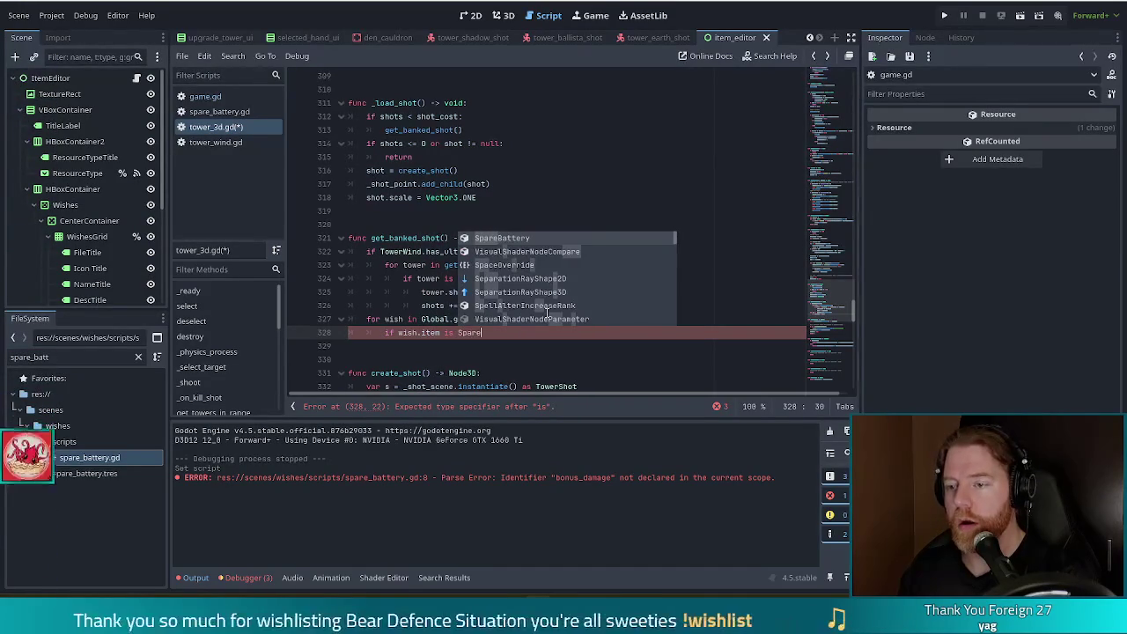
text(Battery)
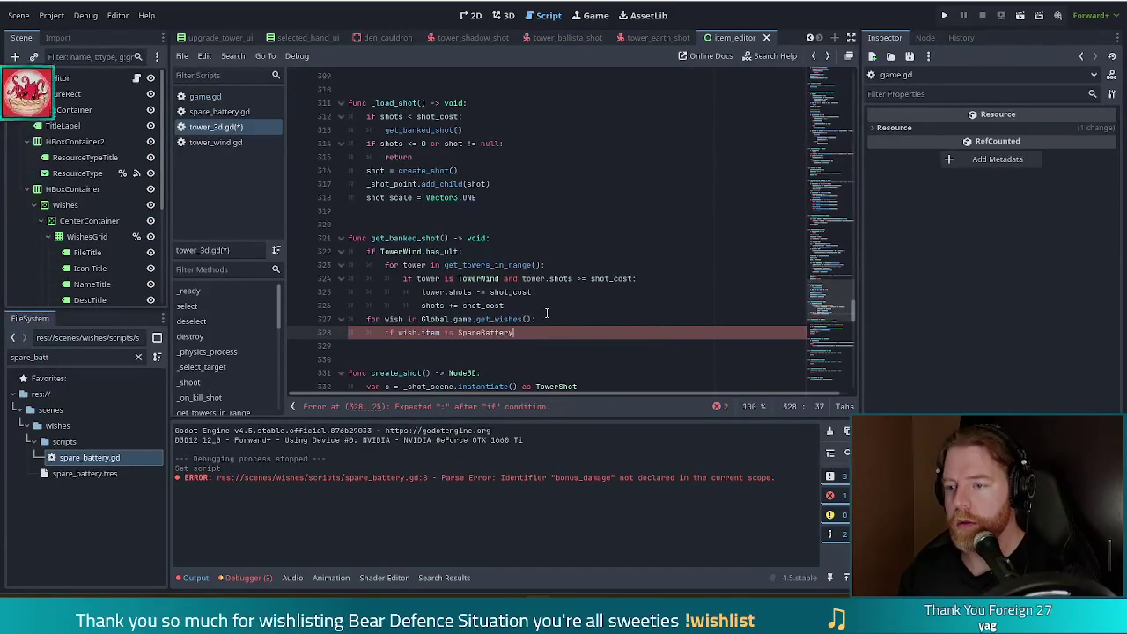
text( and wish.item)
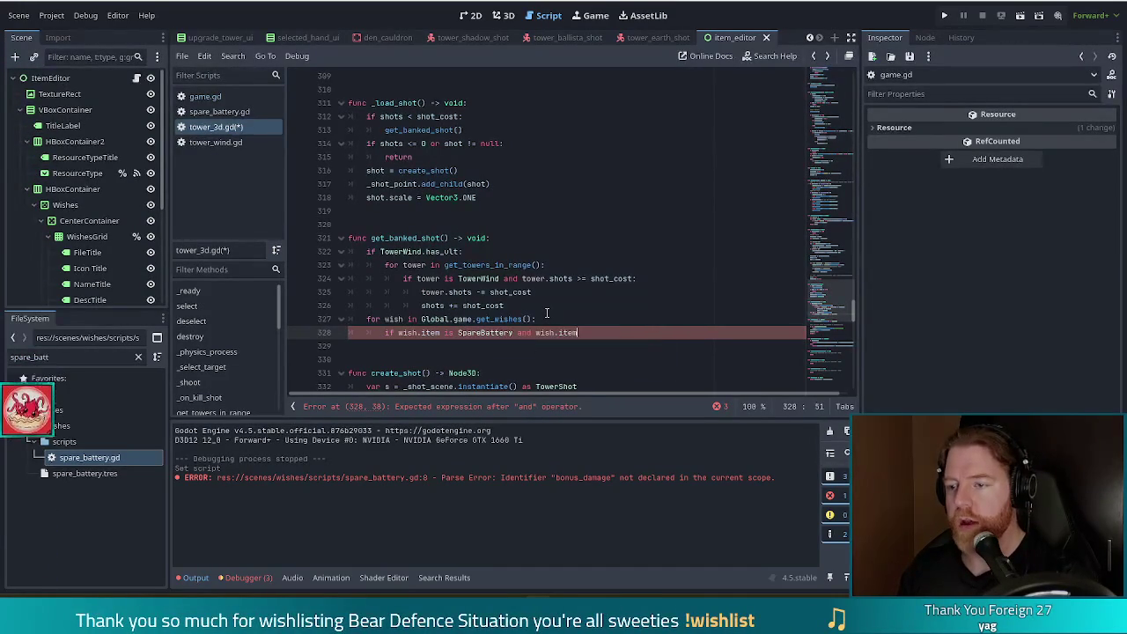
text(.shots >= shot)
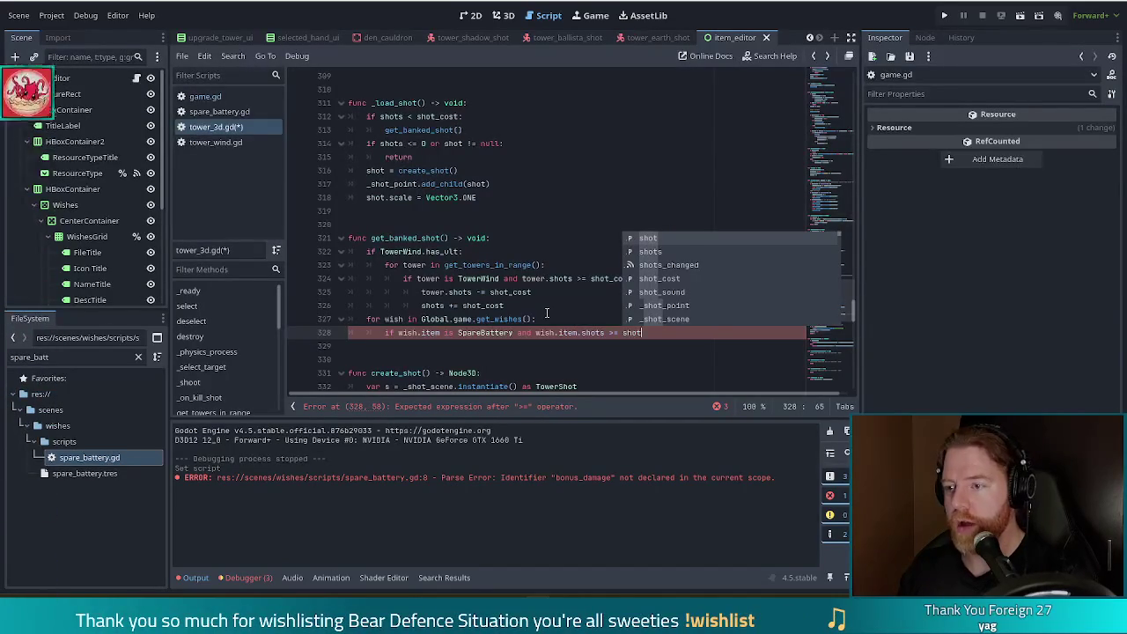
key(Down)
key(Down)
key(Down)
key(Return)
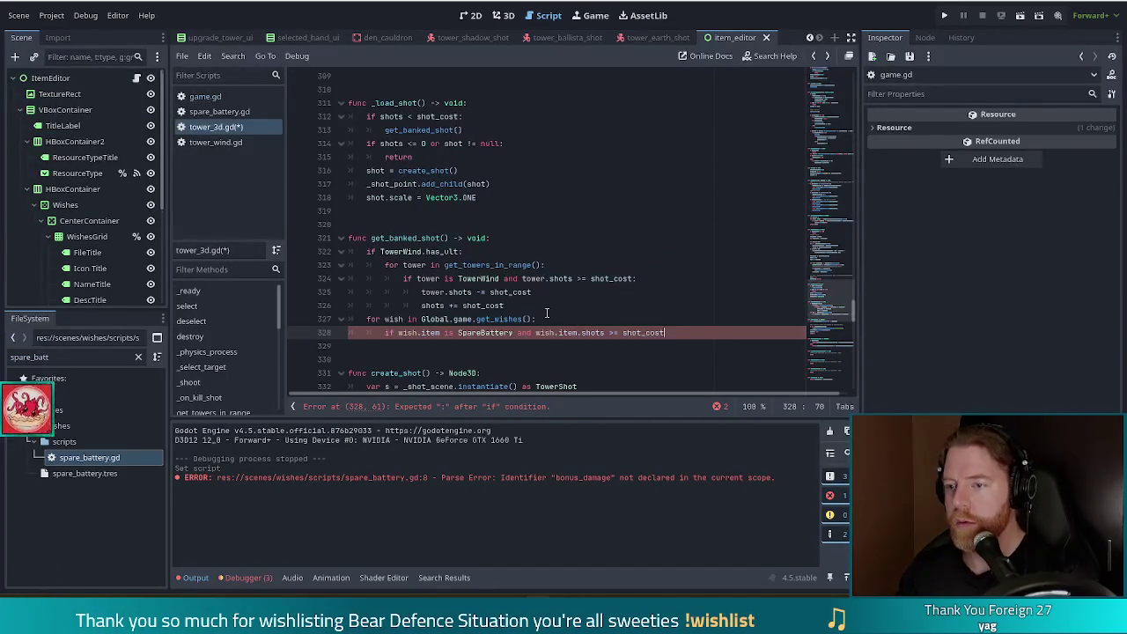
Copy the two shot-transfer lines under the new condition and reduce their indentation one level
drag(533, 305, 669, 278)
key(ctrl+c)
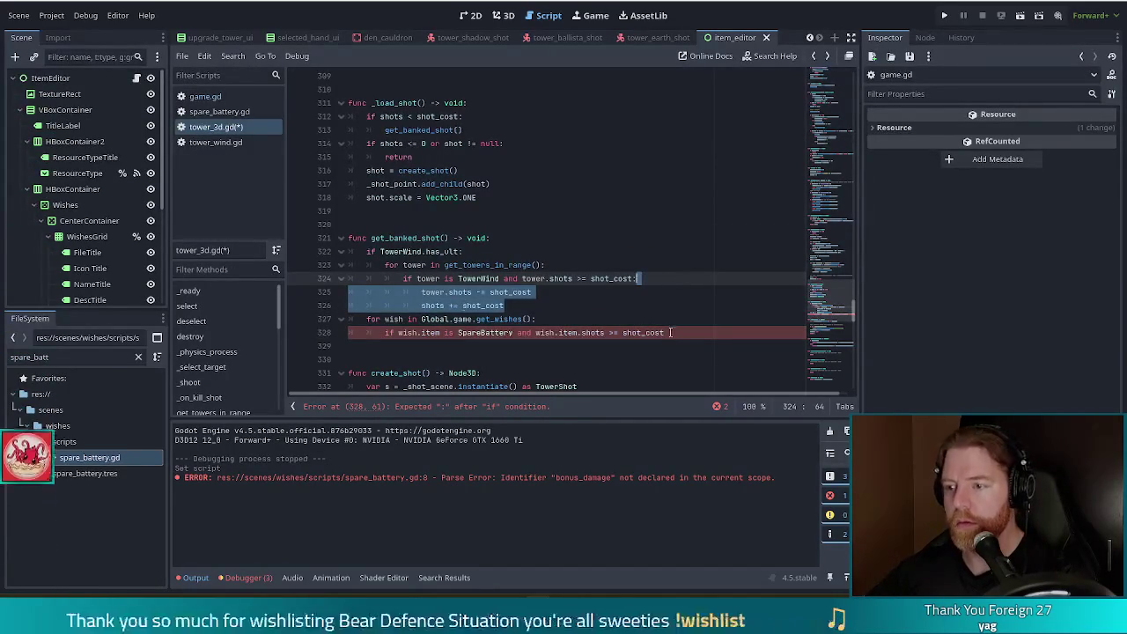
click(677, 331)
text(:)
key(ctrl+v)
click(458, 346)
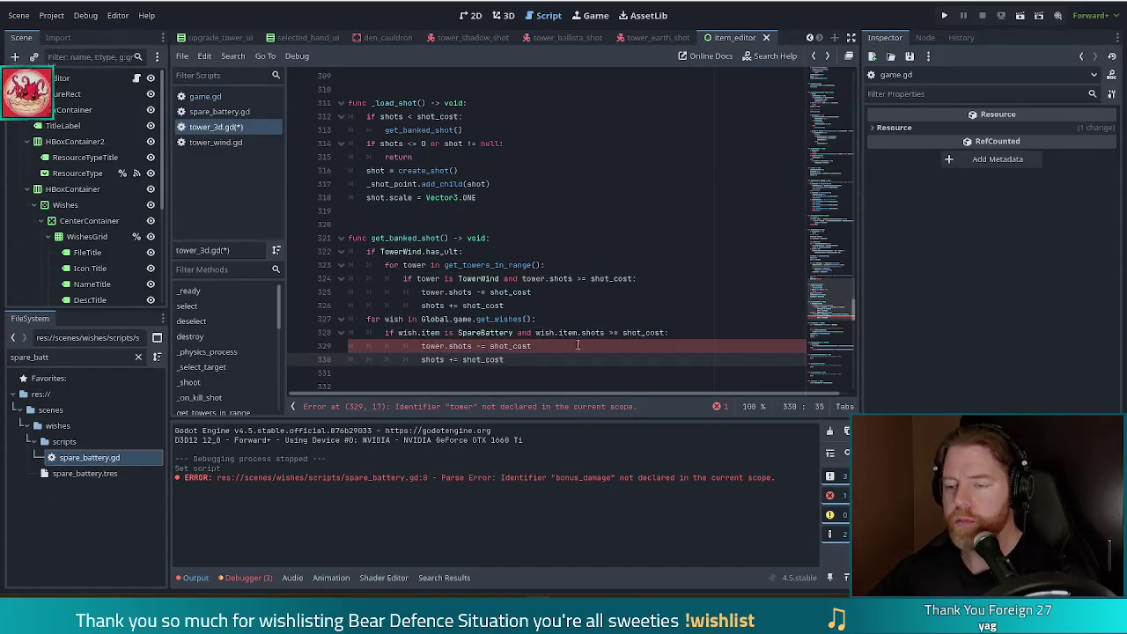
drag(460, 360, 511, 346)
key(shift+Tab)
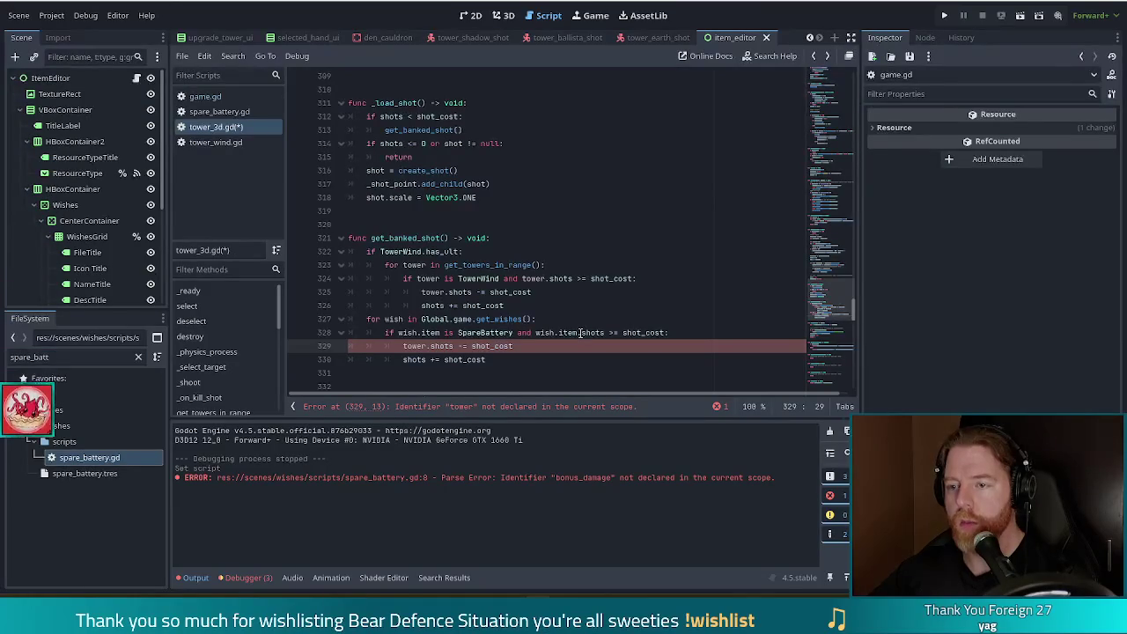
Replace 'tower' with 'wish.item' in the pasted line and save tower_3d.gd
double_click(415, 346)
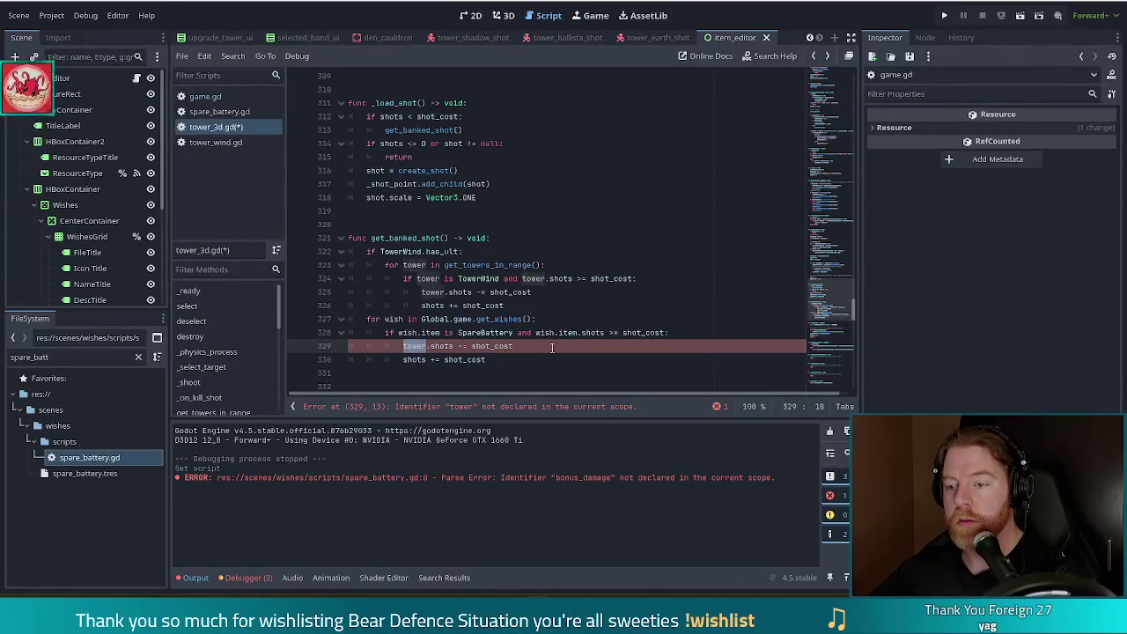
text(wish.item)
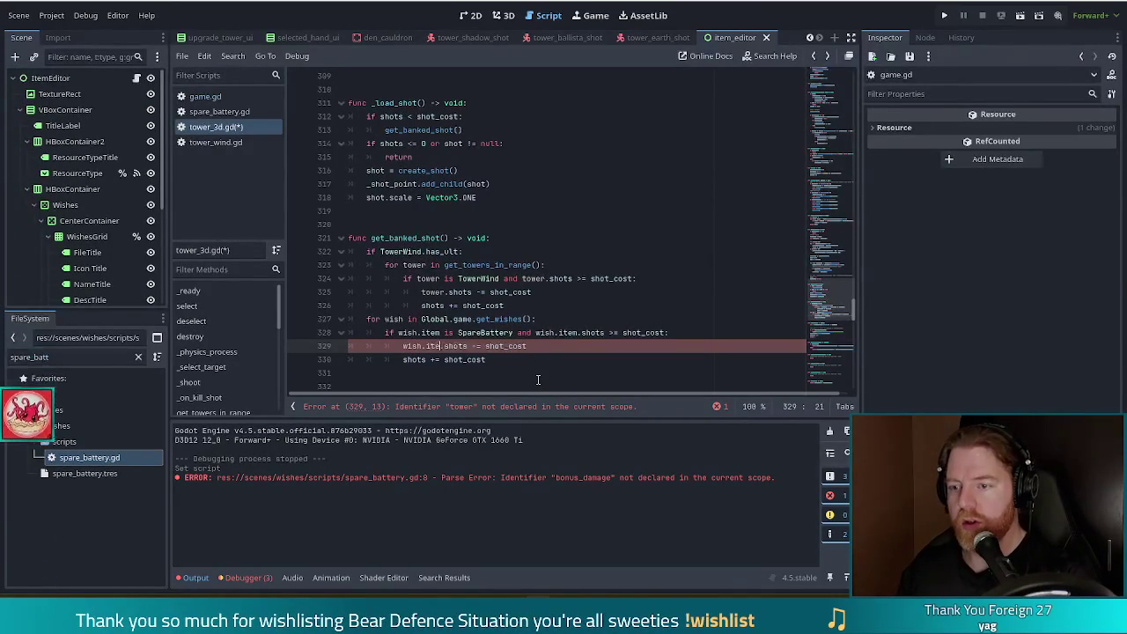
key(ctrl+s)
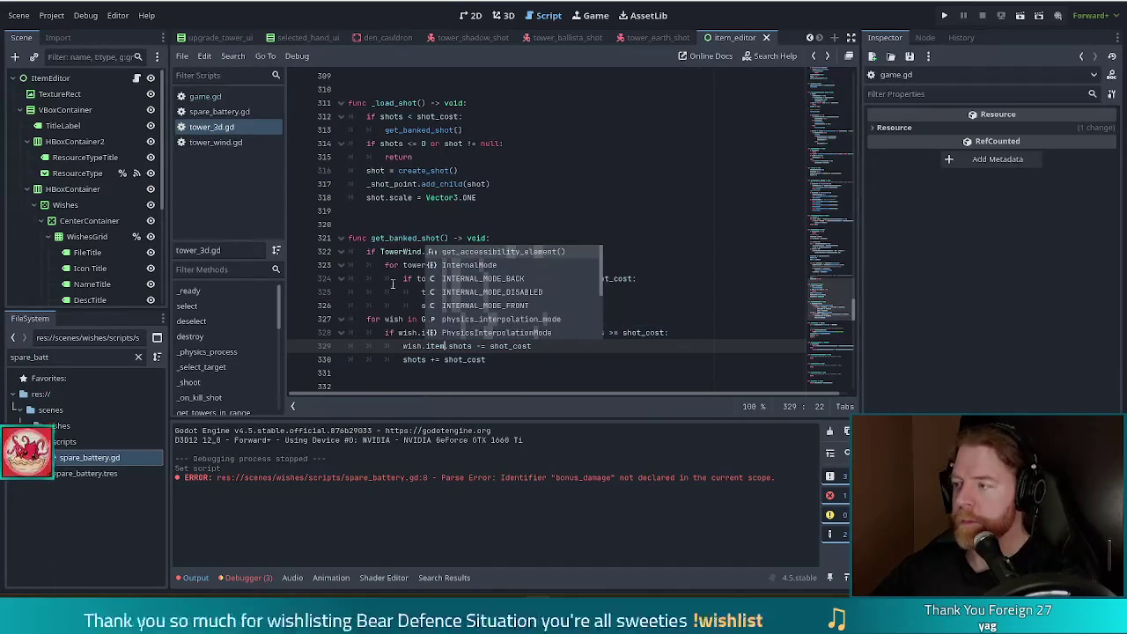
click(604, 278)
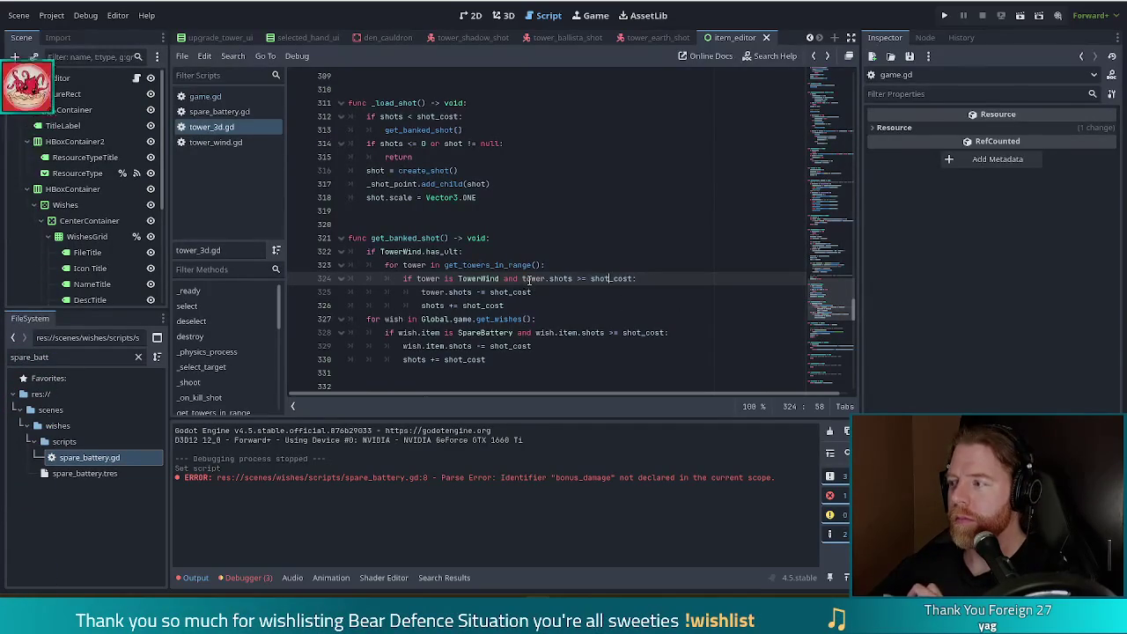
Check shot_cost's type, then insert an empty line after line 326, before the wish loop
click(445, 360)
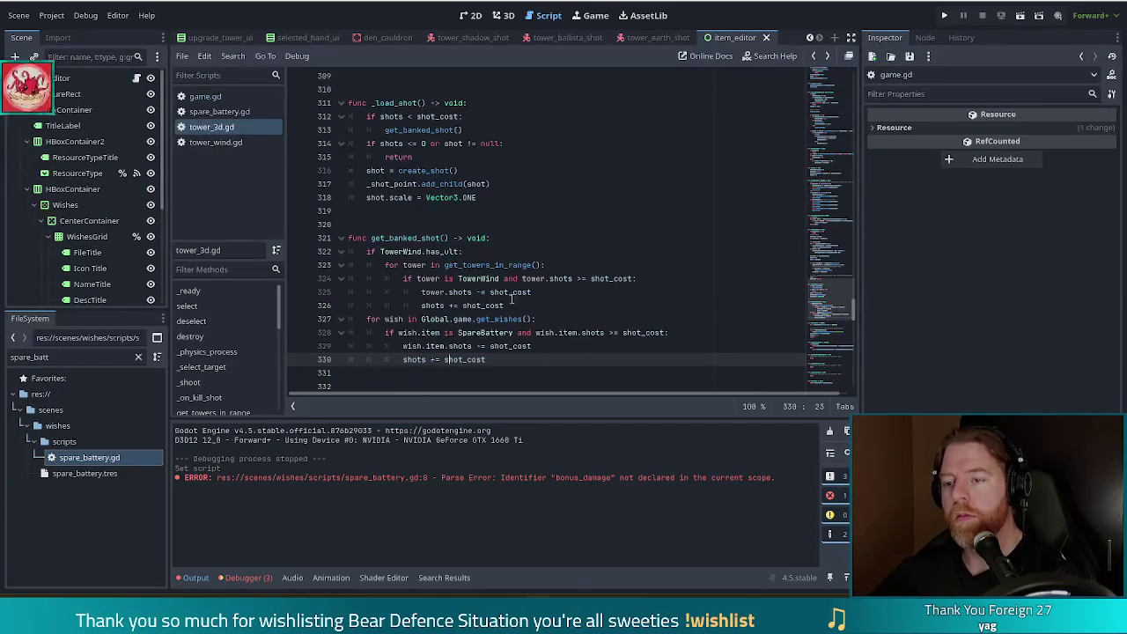
mouse_move(519, 287)
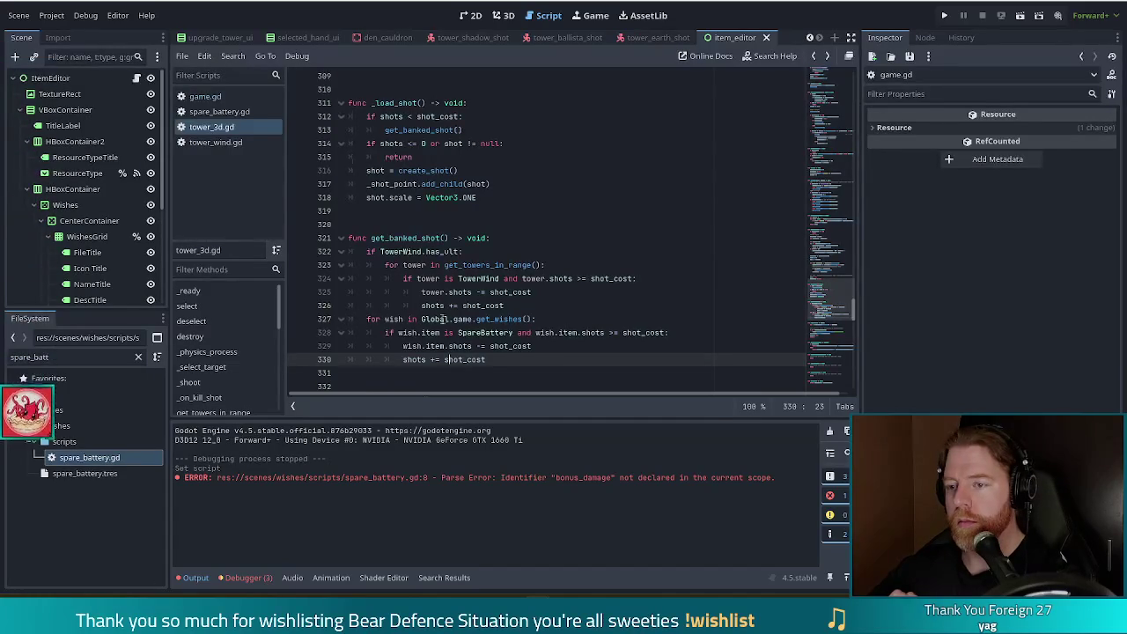
click(562, 345)
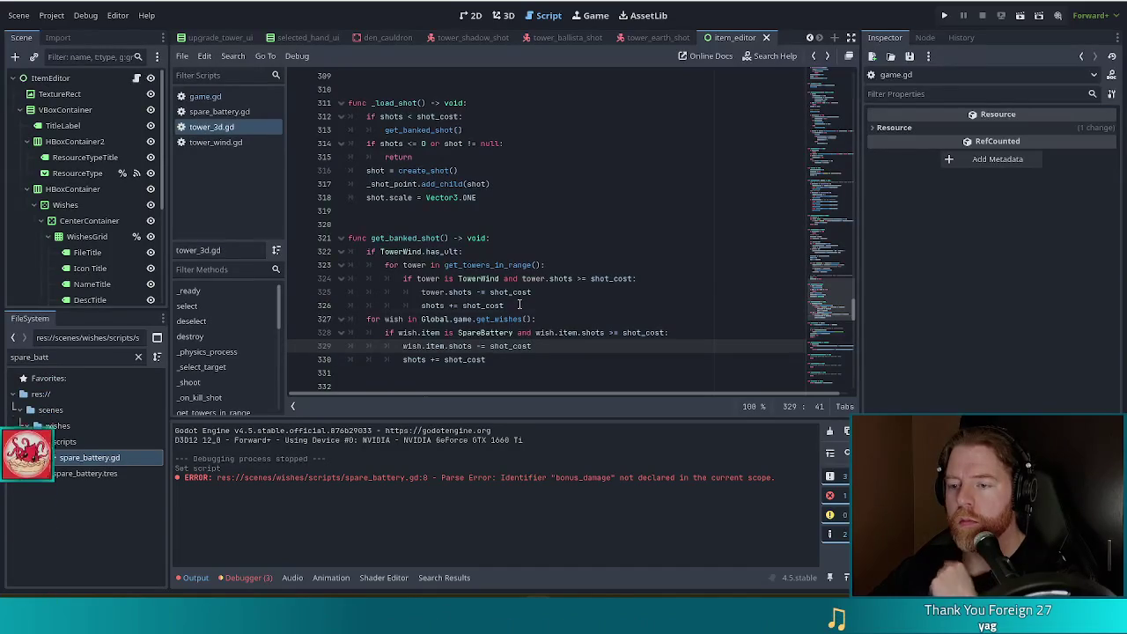
click(547, 307)
key(Return)
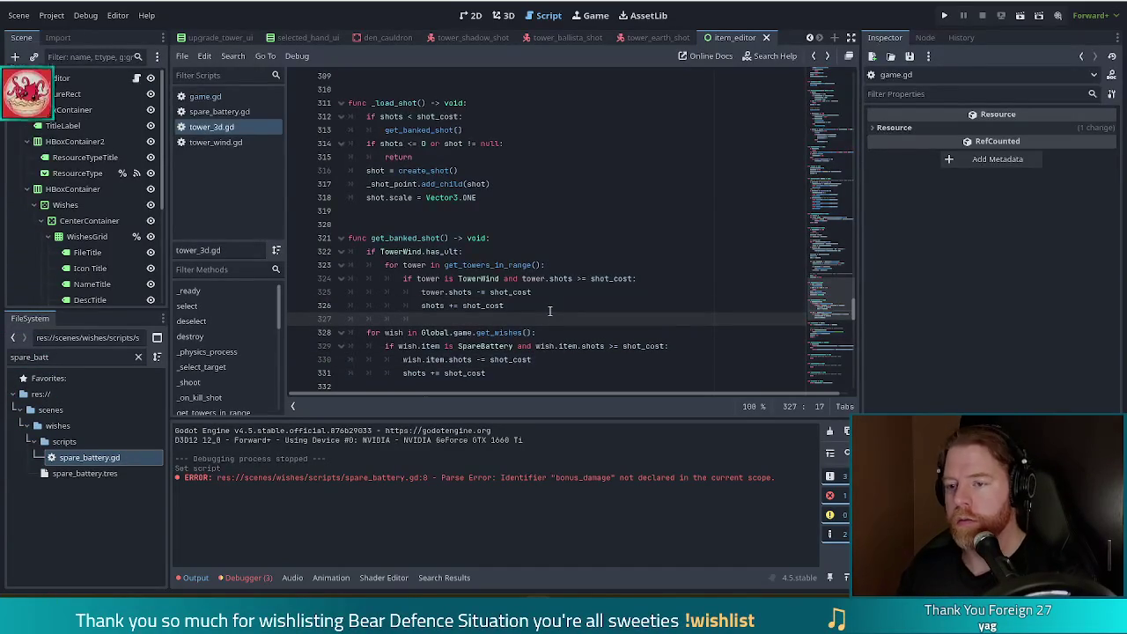